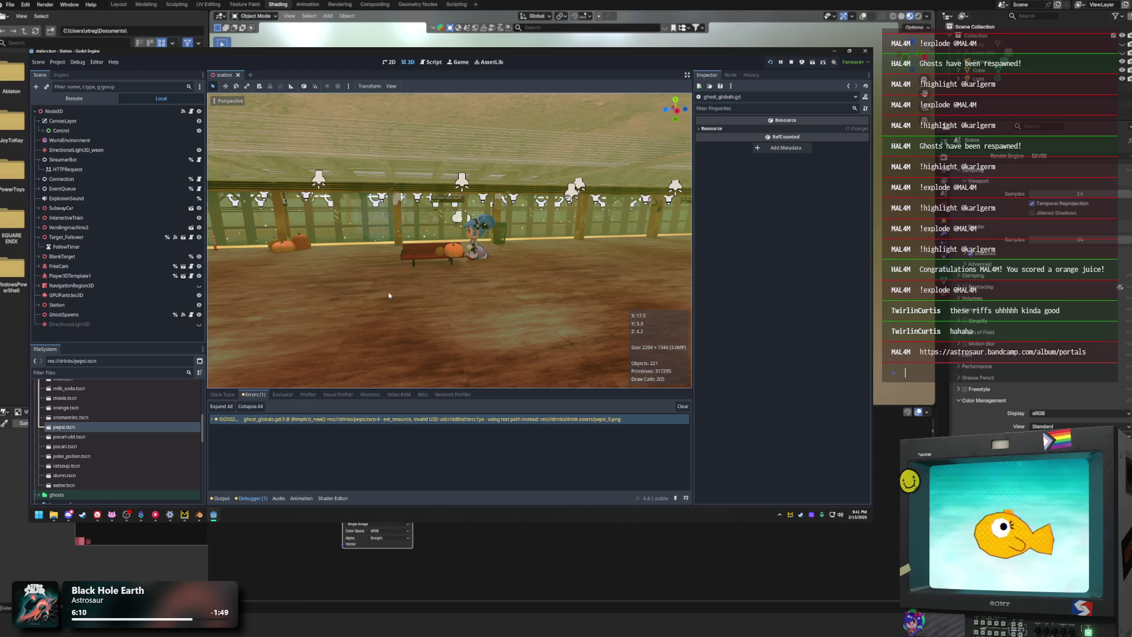
Step: Toggle between the 2D and 3D views, then open the Script workspace on ghost_globals.gd
click(389, 62)
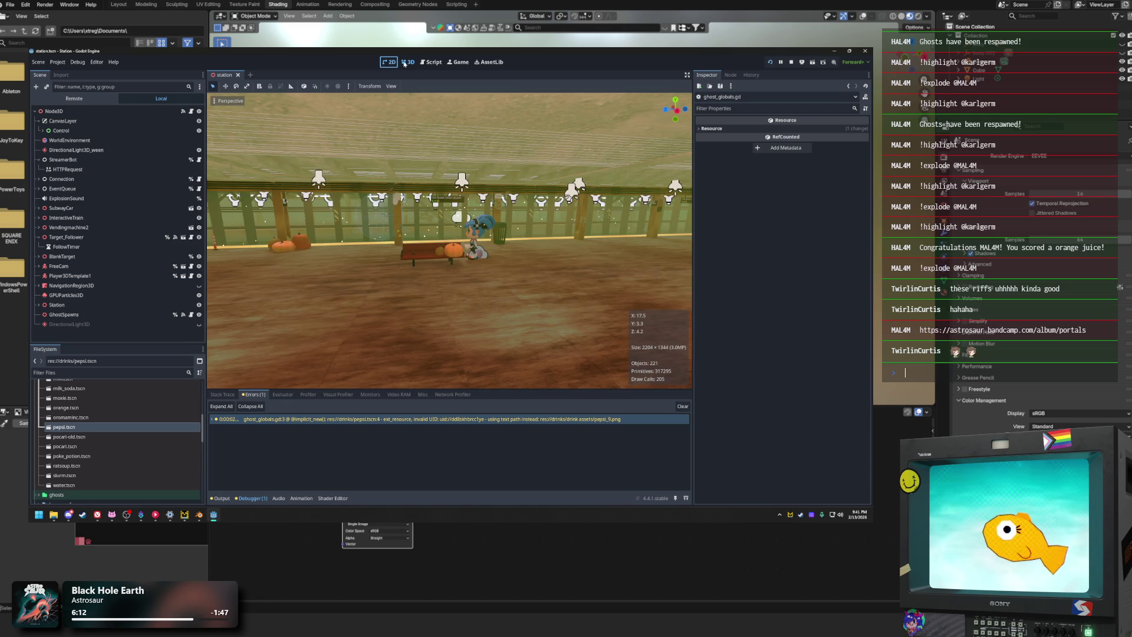
click(407, 62)
click(389, 61)
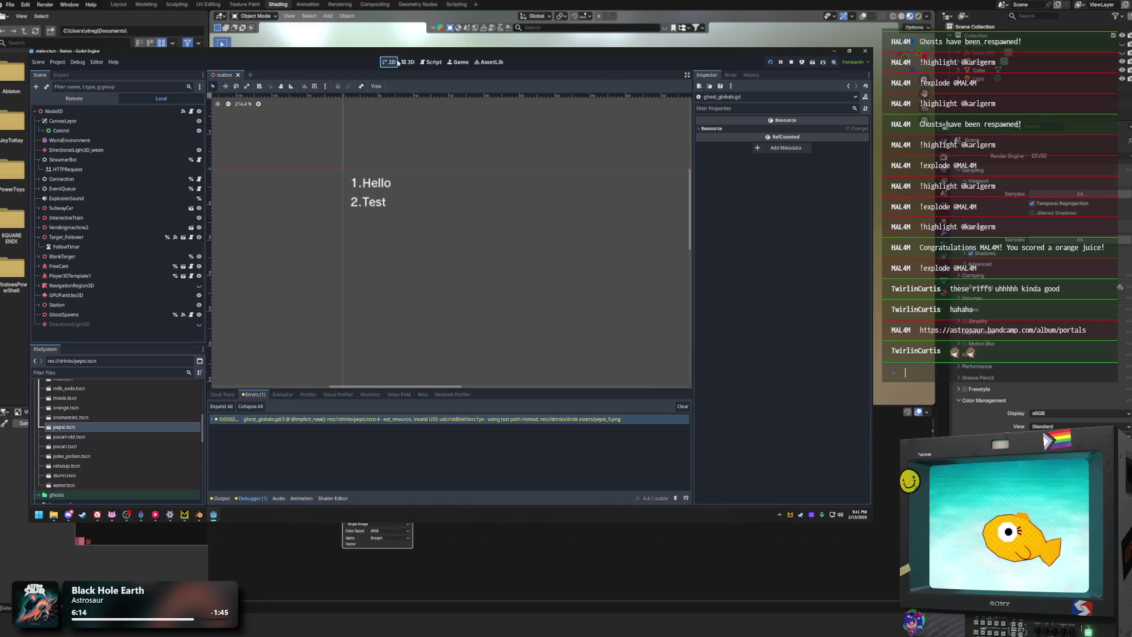
click(408, 62)
click(432, 62)
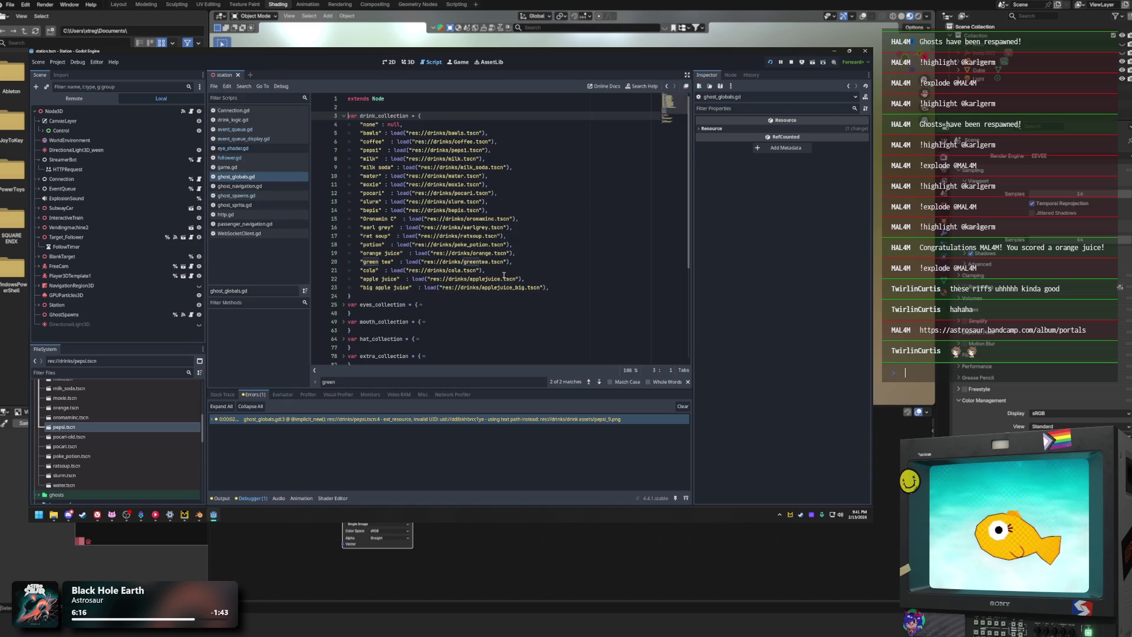
Step: Fold away the drink_collection list in ghost_globals.gd
click(269, 139)
click(255, 177)
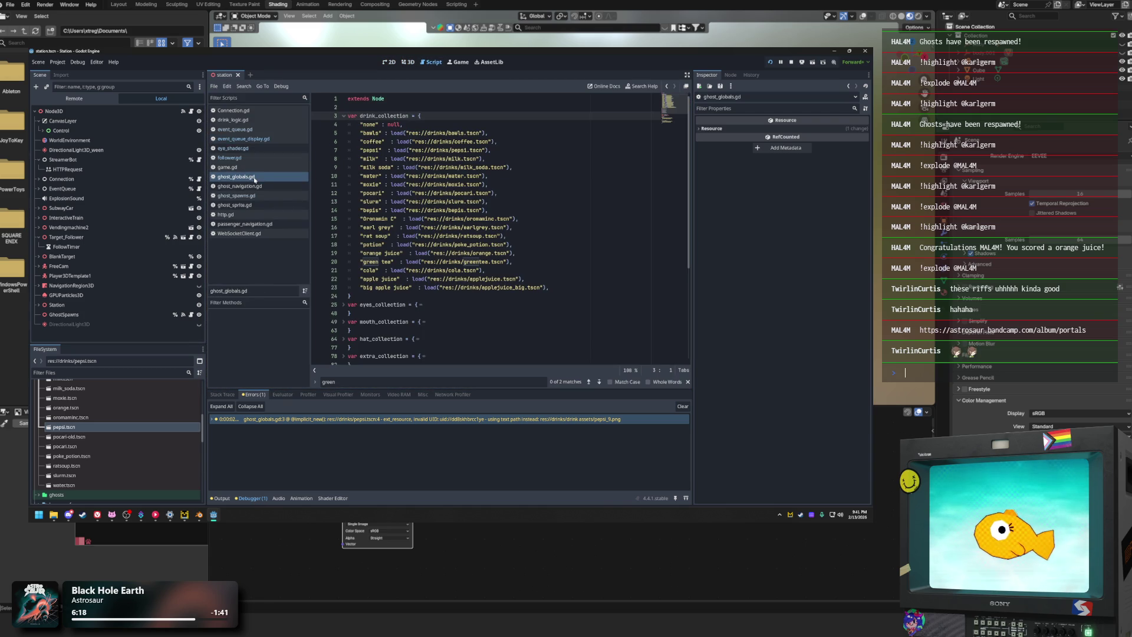
click(550, 320)
click(514, 261)
click(344, 116)
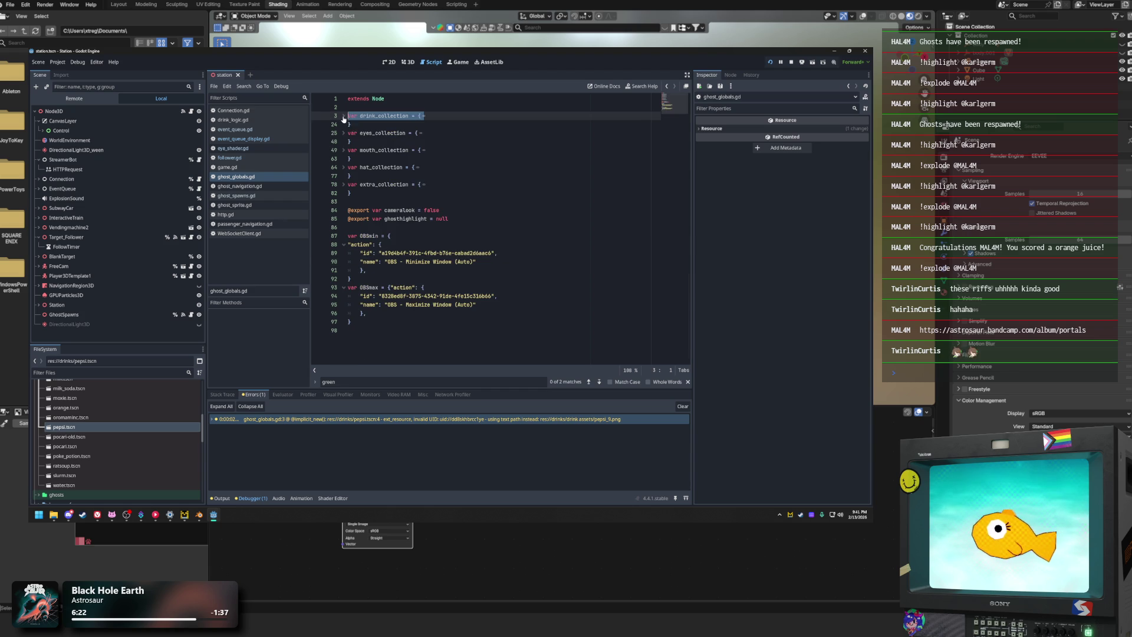
click(535, 261)
Step: Browse through event_queue_display.gd and eye_shader.gd, ending on follower.gd's ghostHighlight function
click(360, 229)
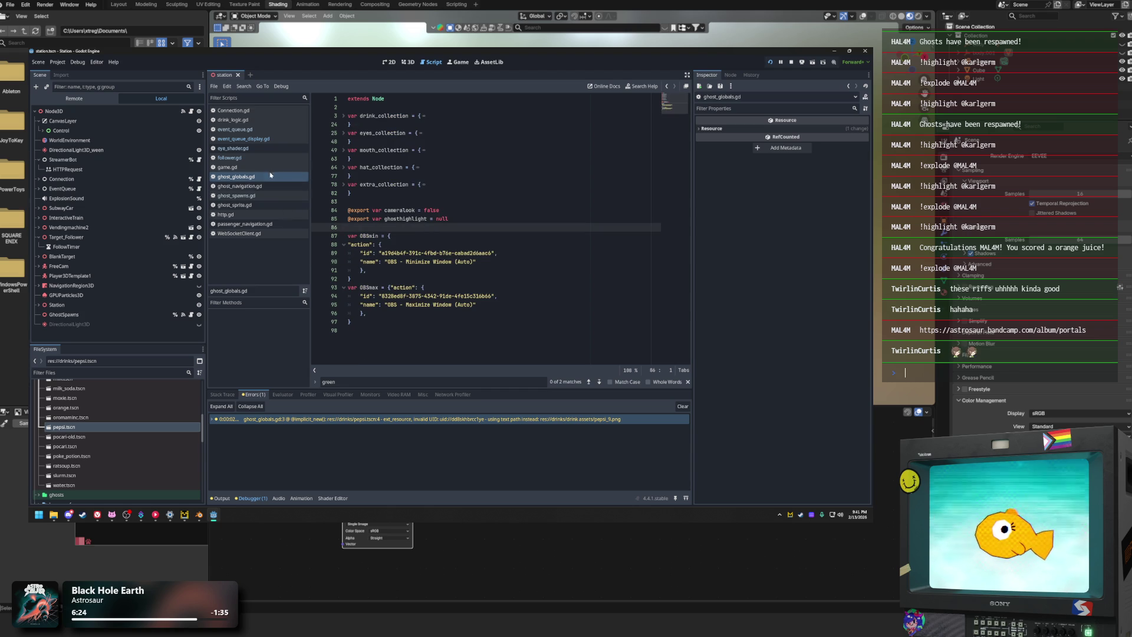
click(273, 140)
click(268, 148)
click(260, 129)
click(248, 176)
click(257, 148)
click(258, 156)
Step: Review the Explode check, the find_child call and the StreamerBot.send(message) call in follower.gd
click(479, 252)
click(470, 228)
click(442, 177)
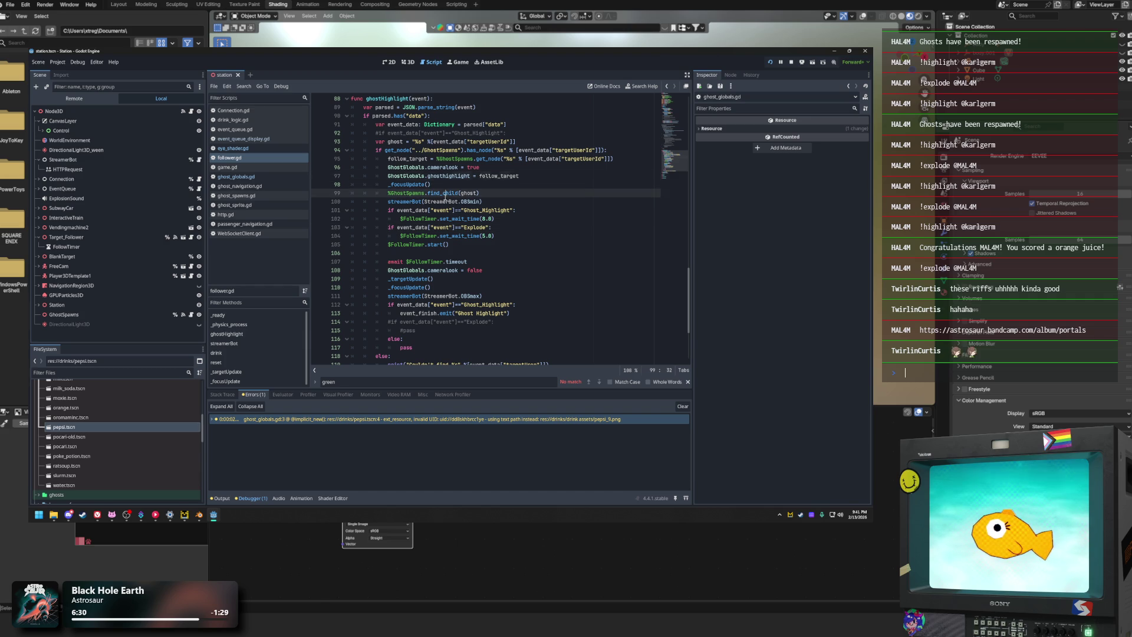
click(470, 193)
scroll(382, 285, down, 4)
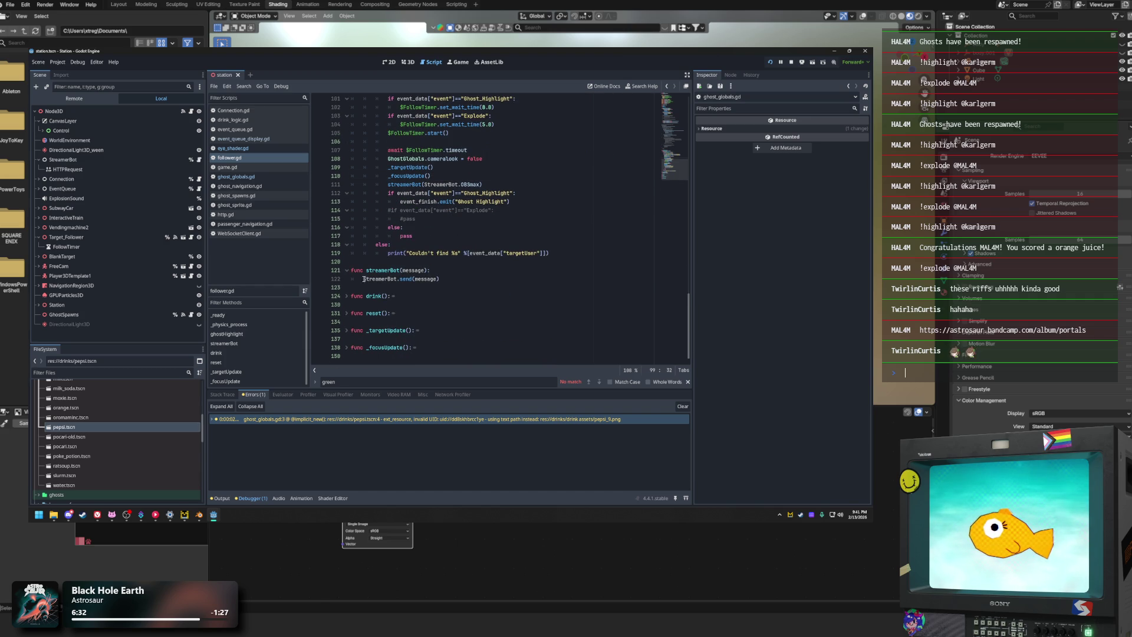
drag(365, 279, 438, 280)
click(482, 297)
scroll(395, 230, up, 15)
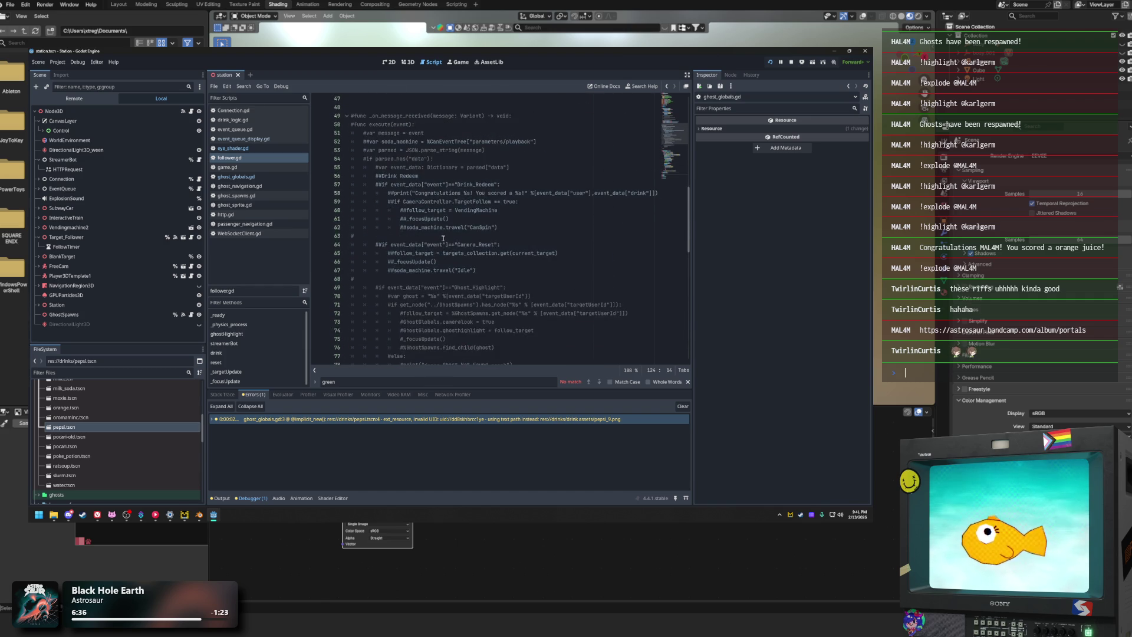
scroll(443, 238, up, 5)
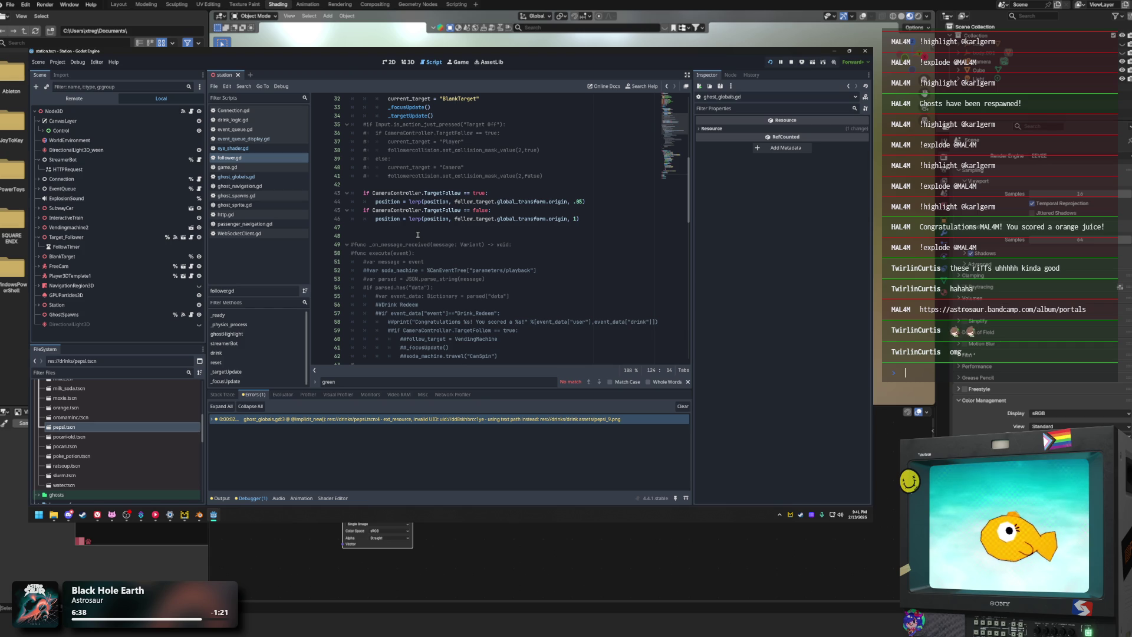
Step: Fold the commented-out _on_message_received block and review lines 26–27
click(346, 244)
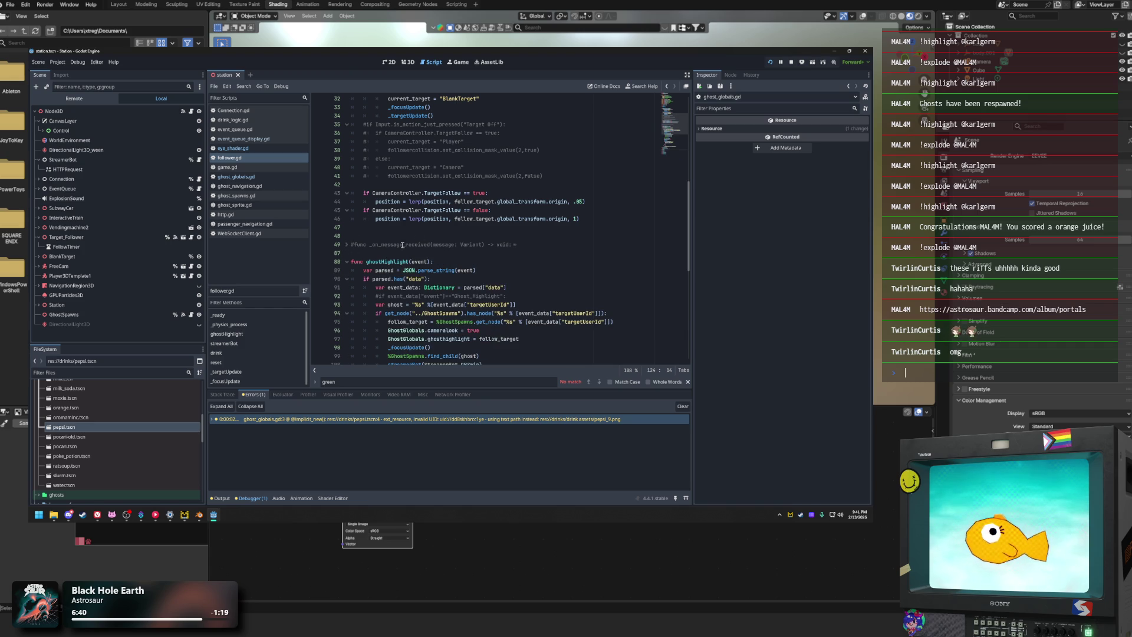
scroll(403, 242, up, 6)
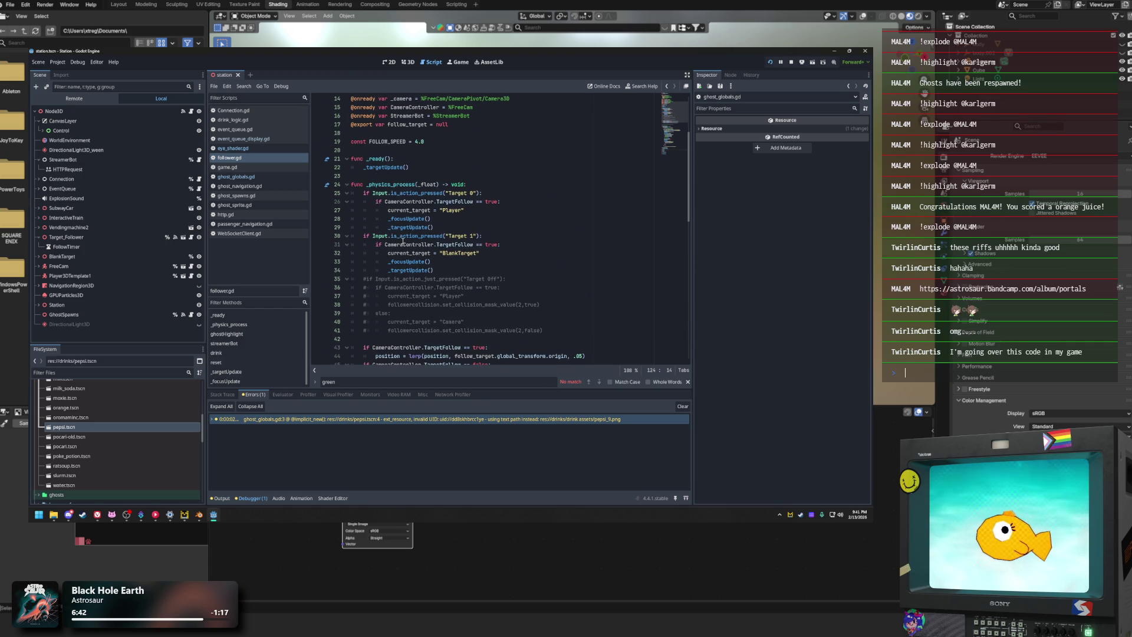
mouse_move(406, 243)
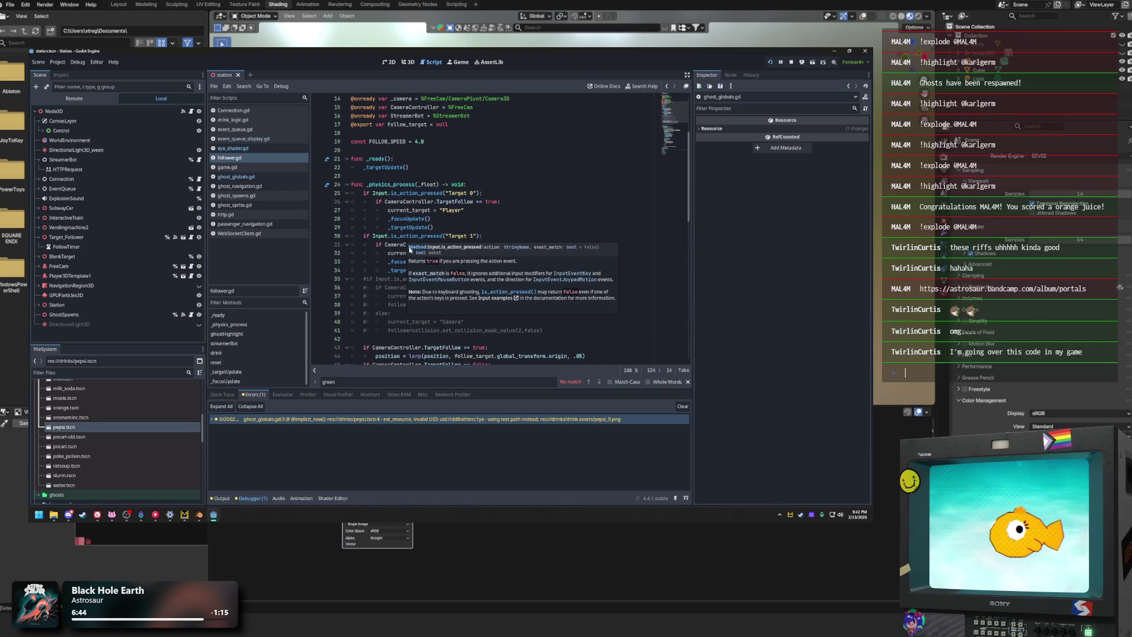
click(519, 210)
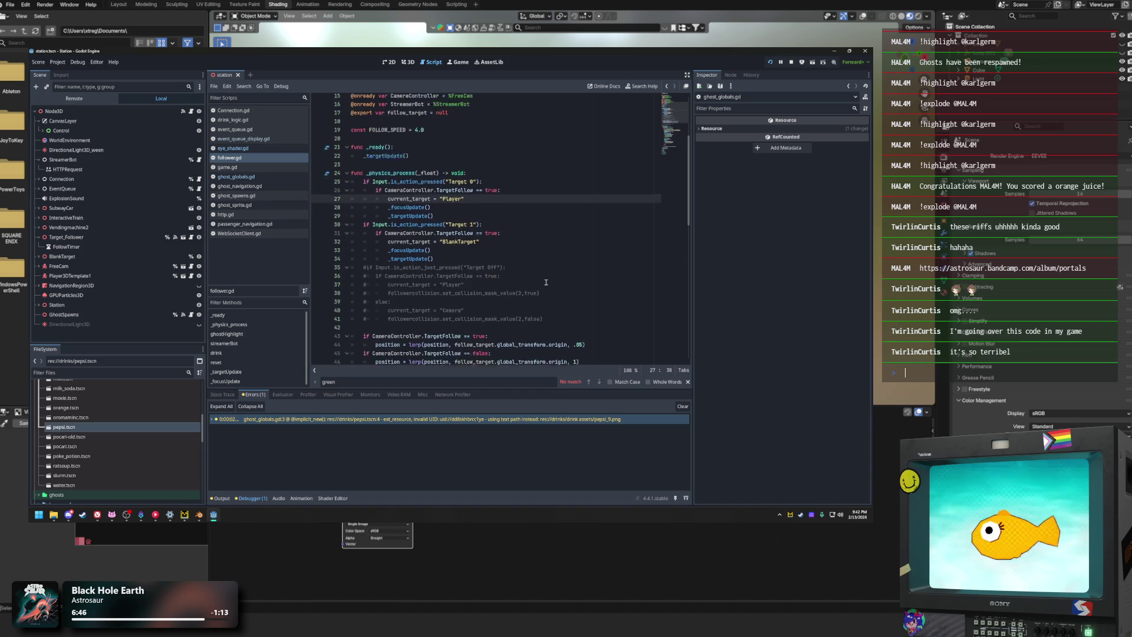
scroll(531, 277, up, 1)
click(529, 227)
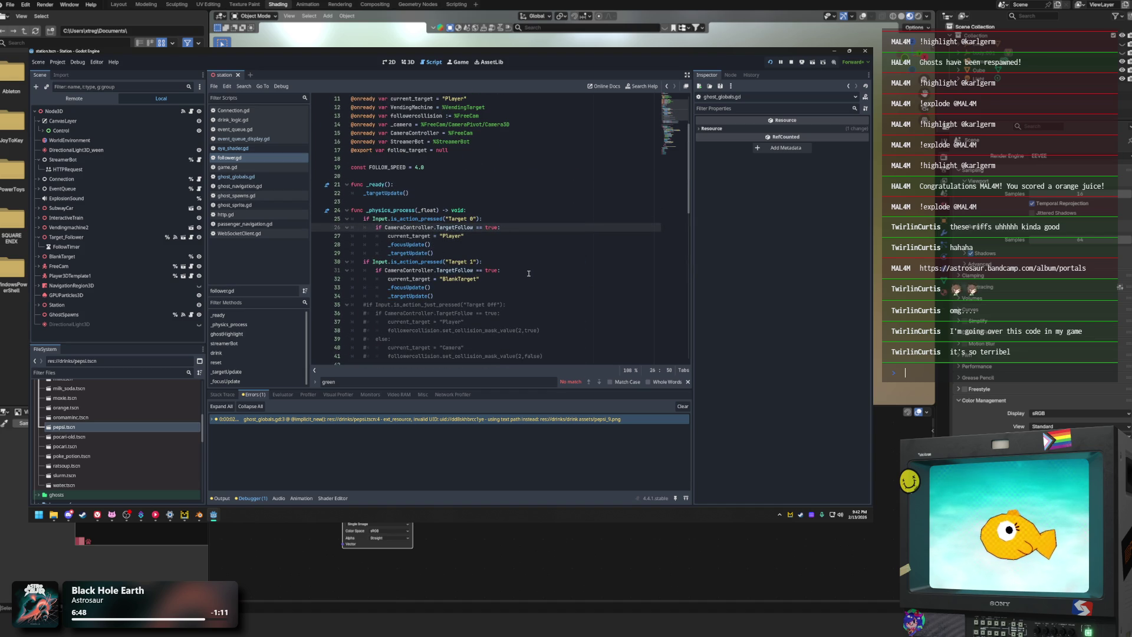
scroll(529, 273, down, 20)
scroll(529, 273, down, 5)
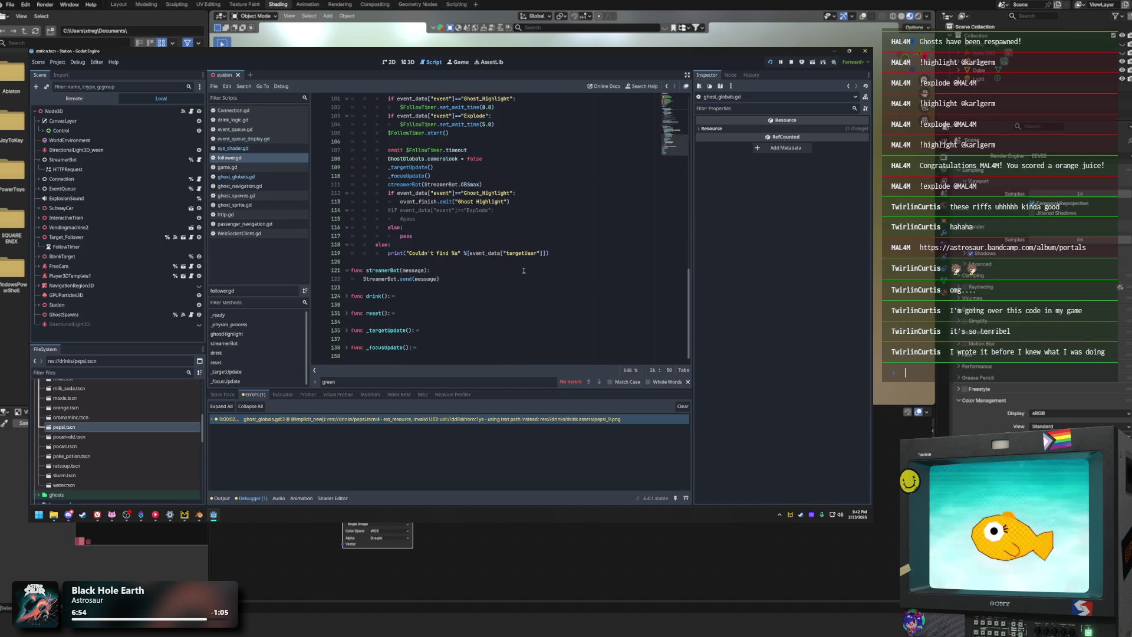
scroll(524, 270, up, 5)
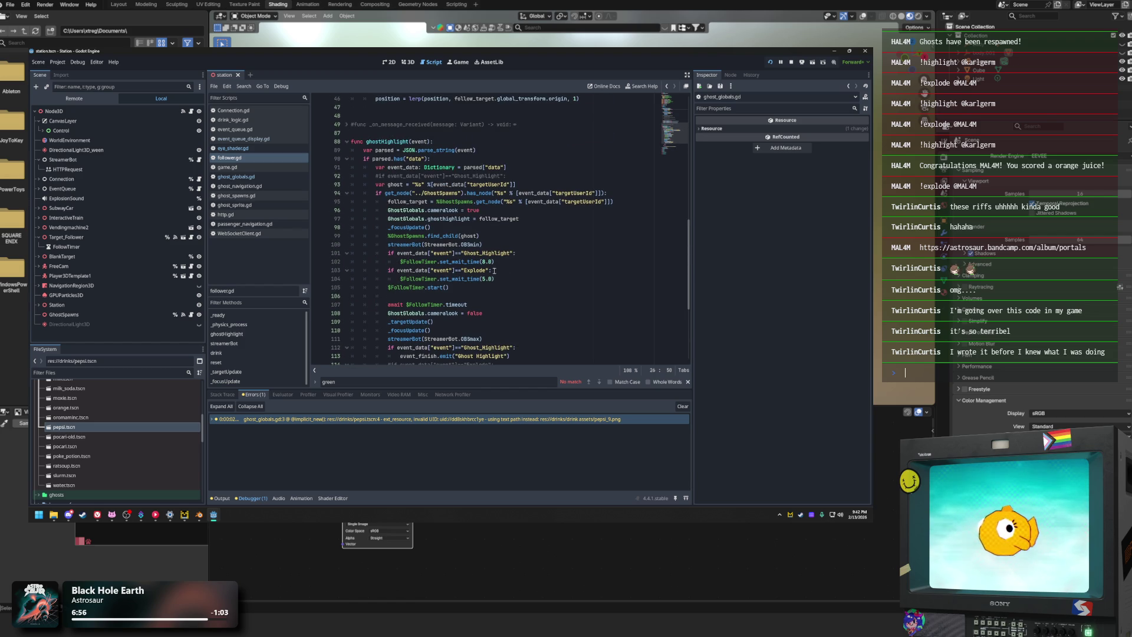
scroll(516, 261, down, 4)
Step: Step through ghostHighlight lines 98 to 123, including the pass on line 117
click(529, 219)
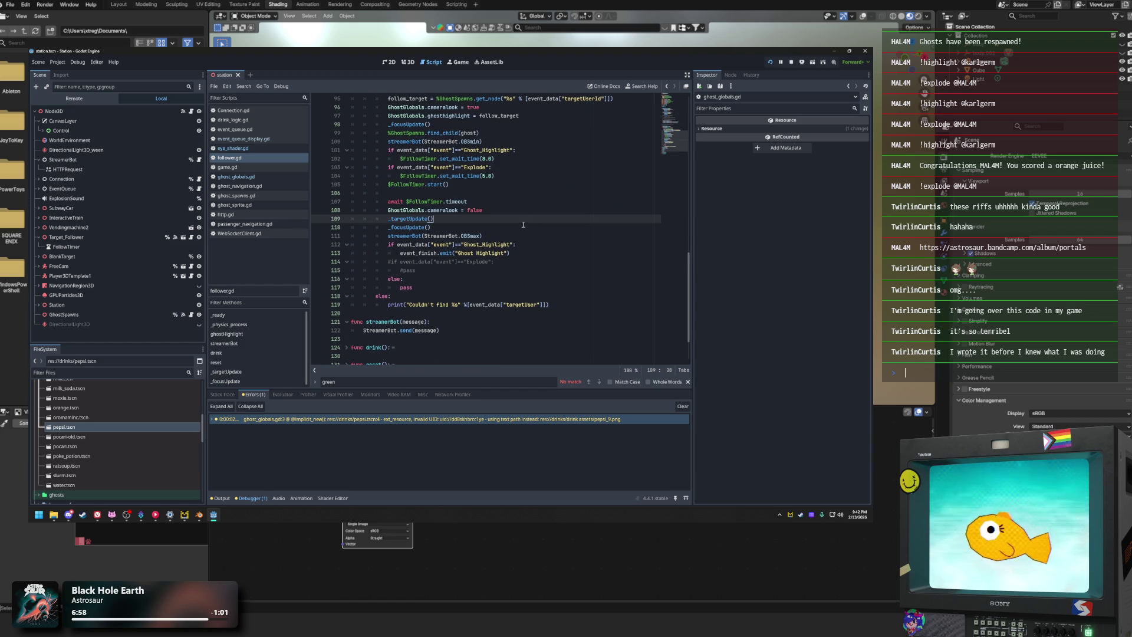
scroll(517, 227, up, 4)
click(517, 226)
scroll(525, 216, down, 2)
click(537, 235)
scroll(537, 234, down, 4)
click(528, 236)
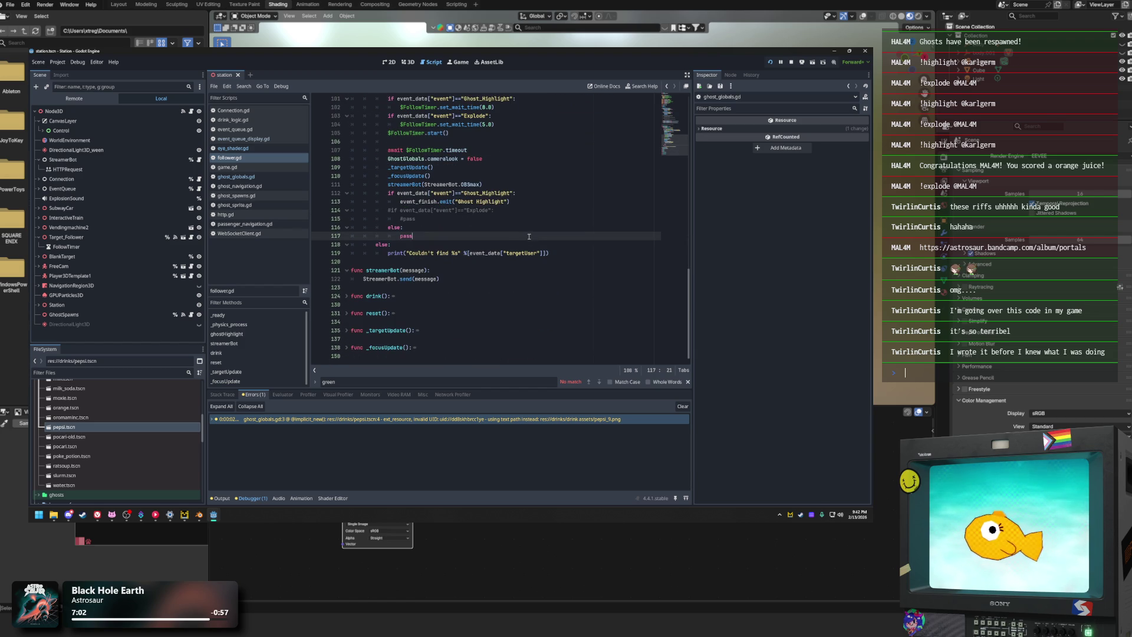
click(574, 213)
click(449, 288)
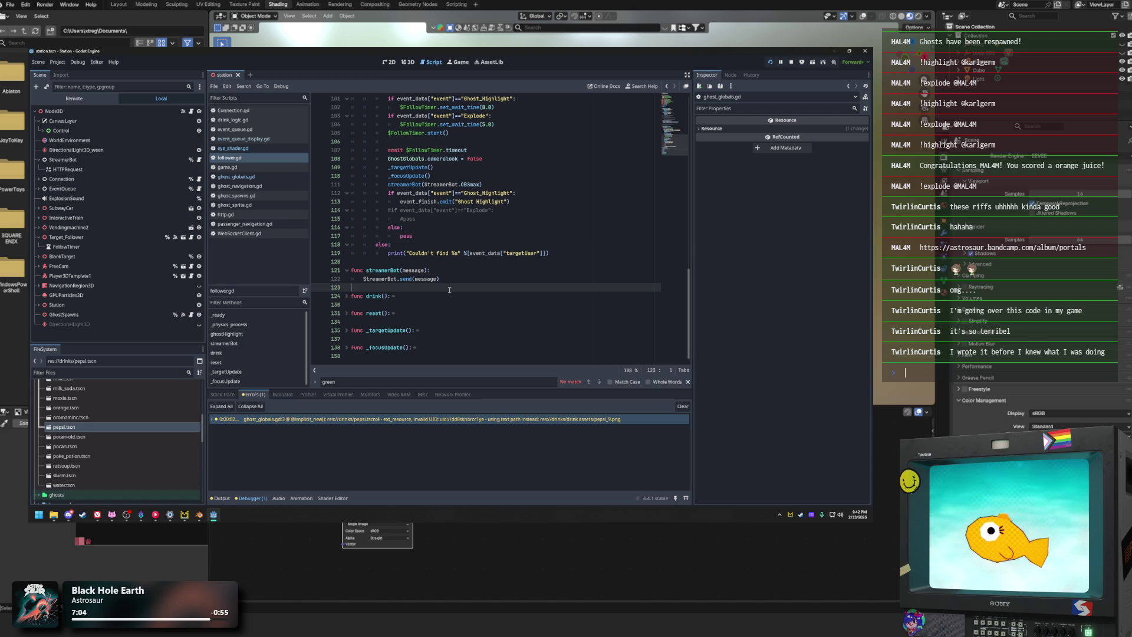
Step: Recheck the cameralook line 108 and StreamerBot call on line 111, then run the station game
scroll(465, 274, up, 2)
click(539, 176)
scroll(455, 149, up, 1)
click(455, 237)
click(448, 263)
scroll(496, 256, down, 1)
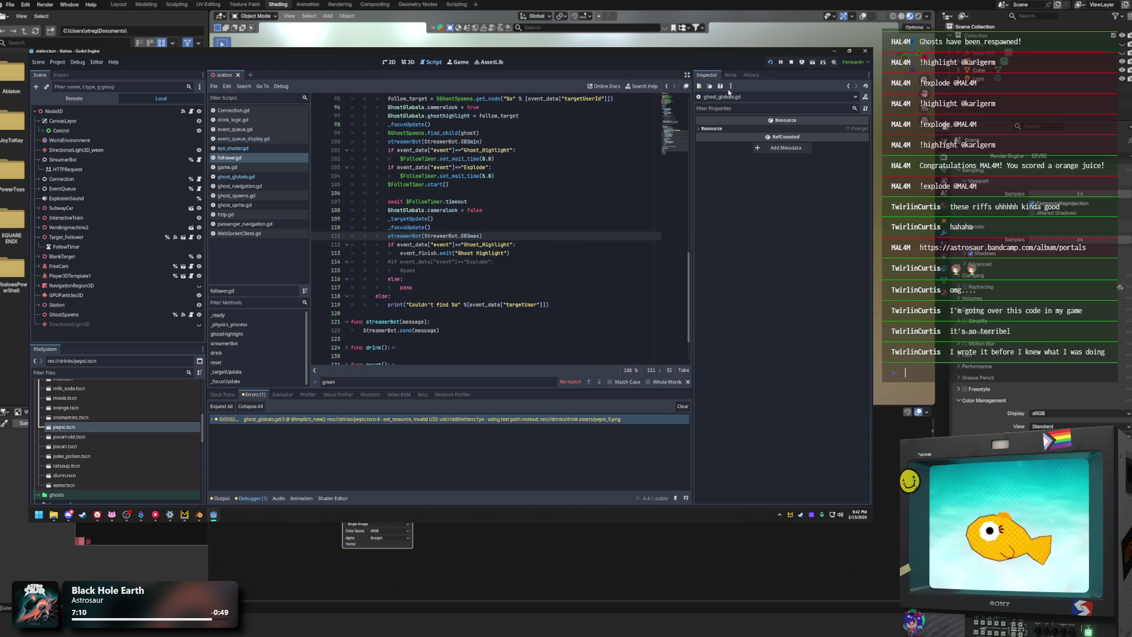
click(770, 62)
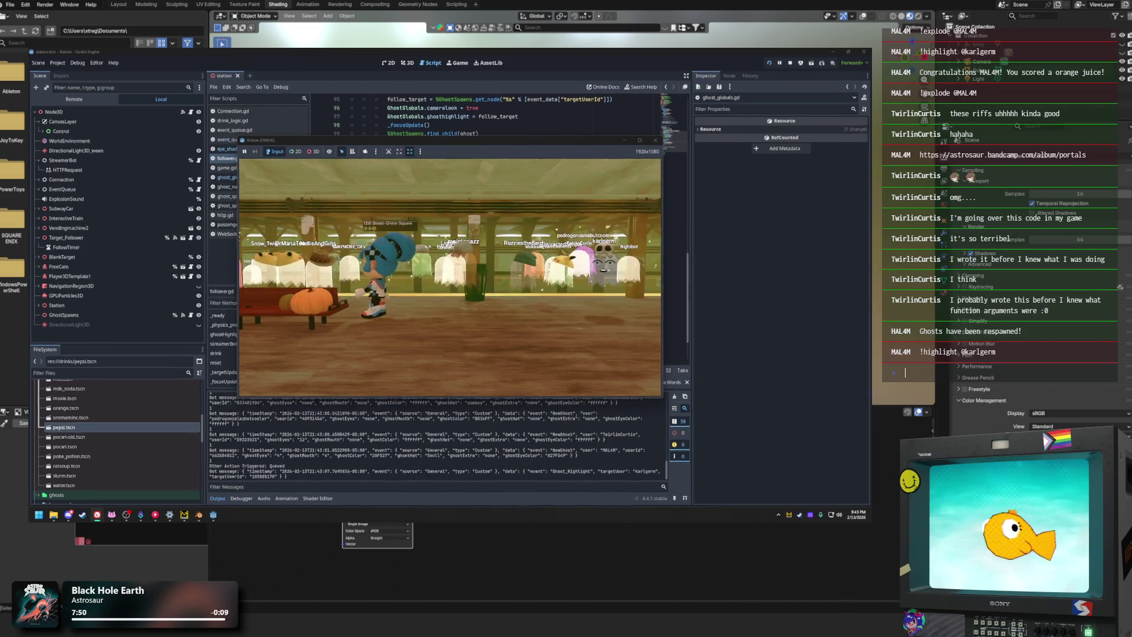
Step: Let the highlight and explode events play out in the running game, then return to the Godot editor
key(super+Down)
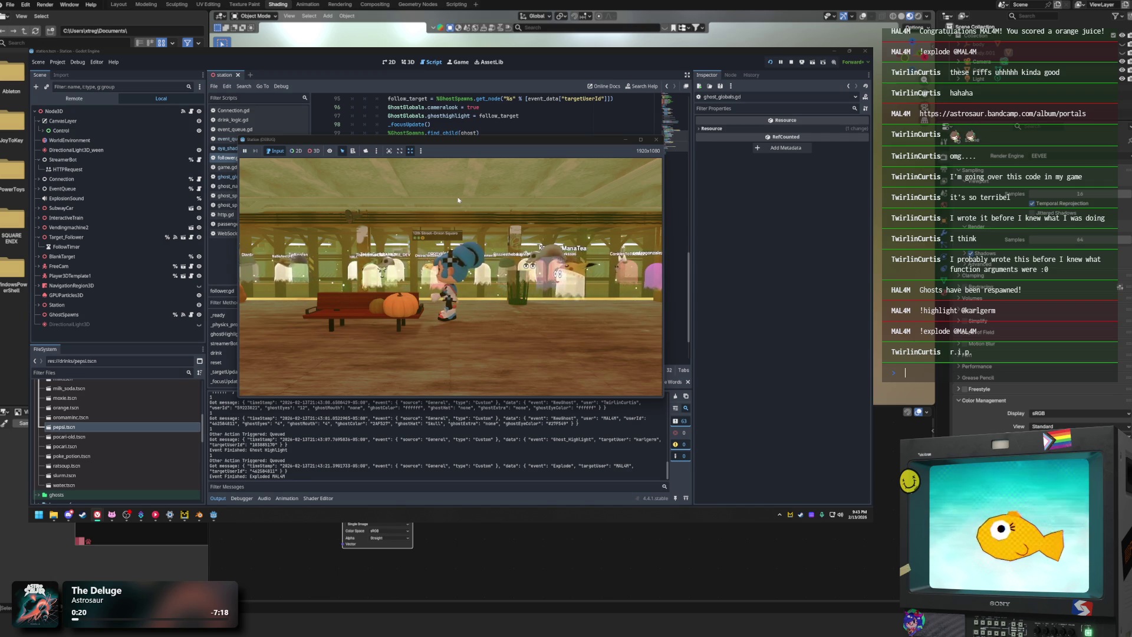
click(500, 74)
Step: Check the StreamerBot.send line, then view StreamerBot's Process Mode choices without changing them
click(451, 279)
click(451, 330)
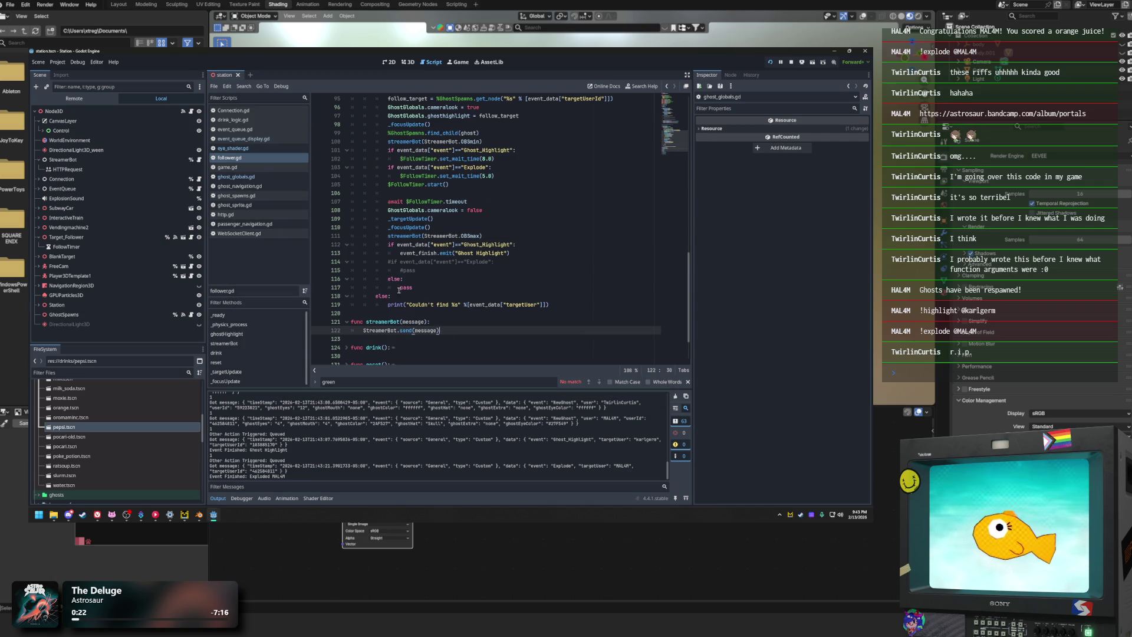
click(102, 159)
click(710, 129)
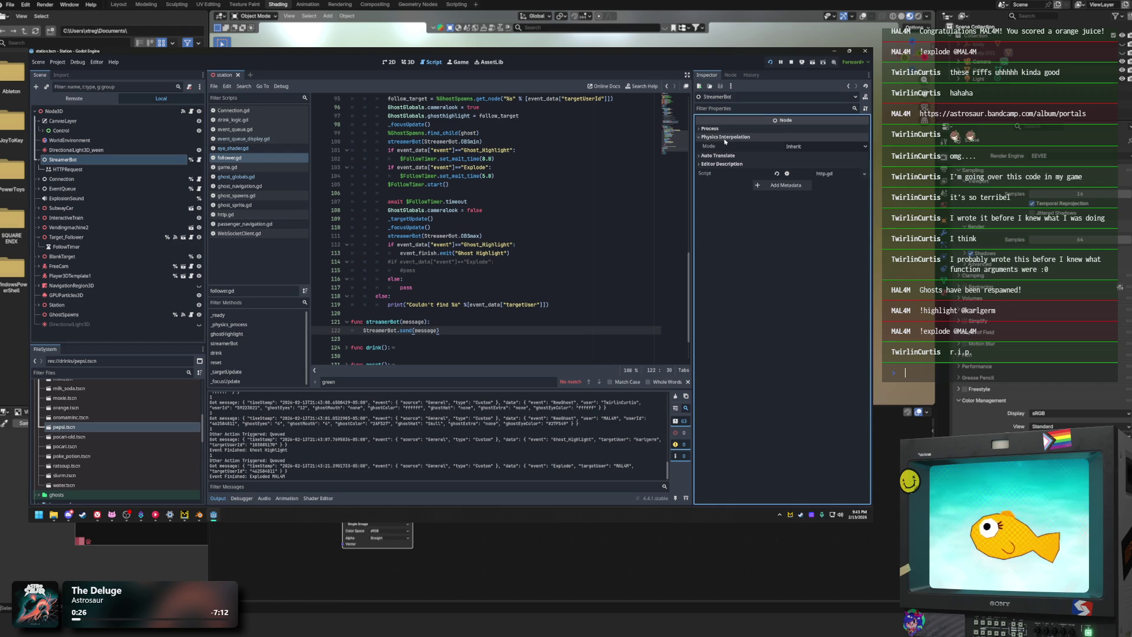
click(803, 138)
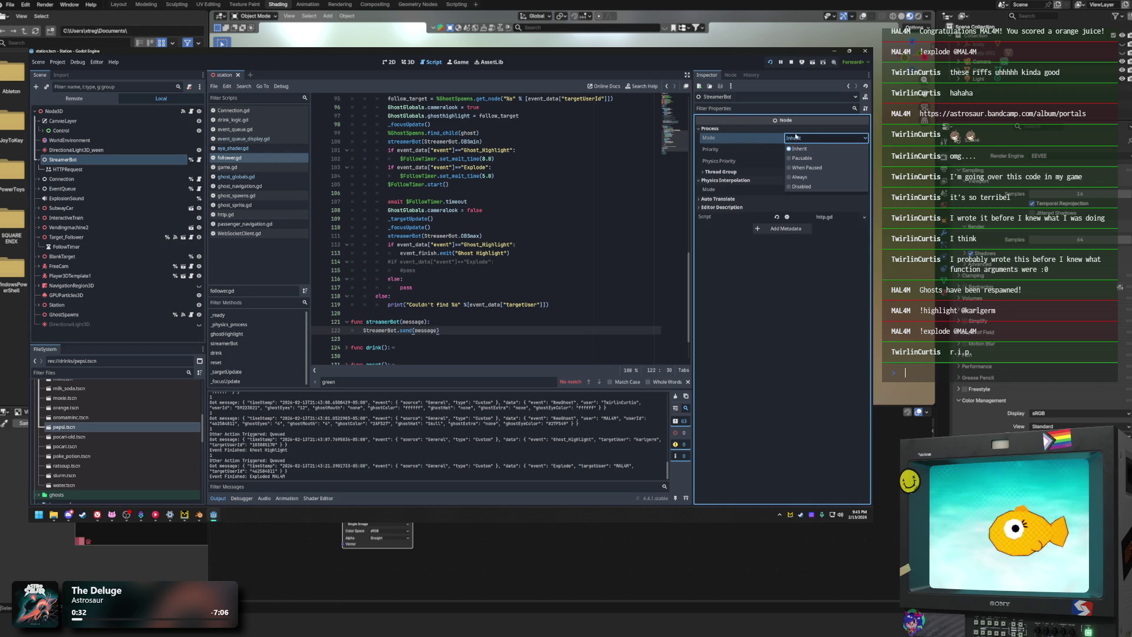
click(118, 170)
Step: Set the HTTPRequest node's Process Mode to Always
click(118, 170)
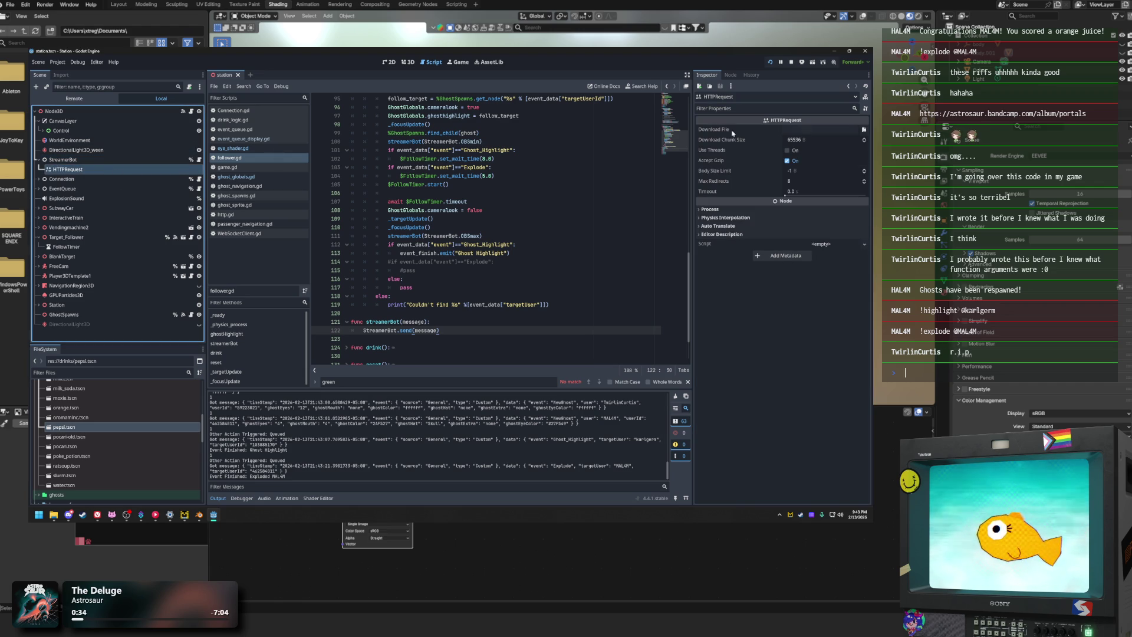
click(738, 210)
click(831, 218)
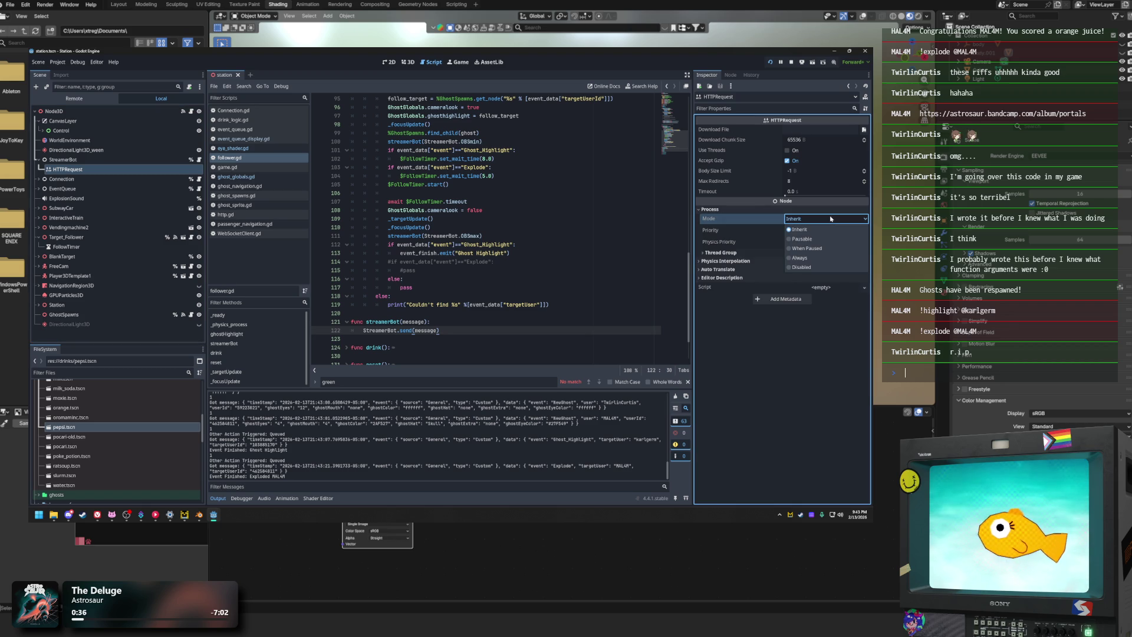
click(819, 260)
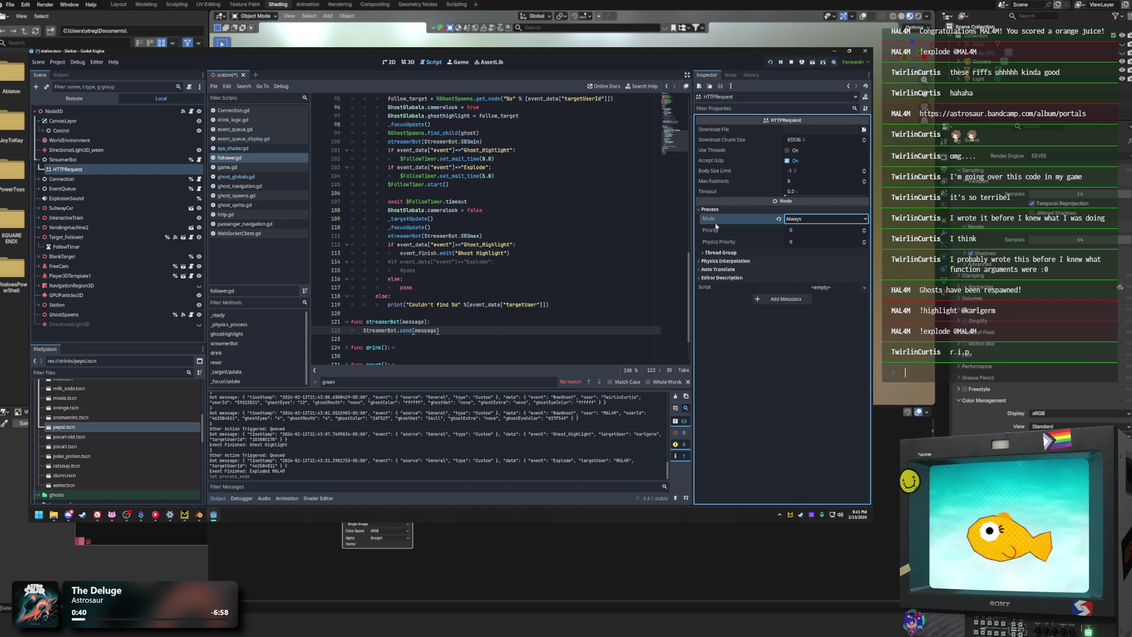
mouse_move(717, 223)
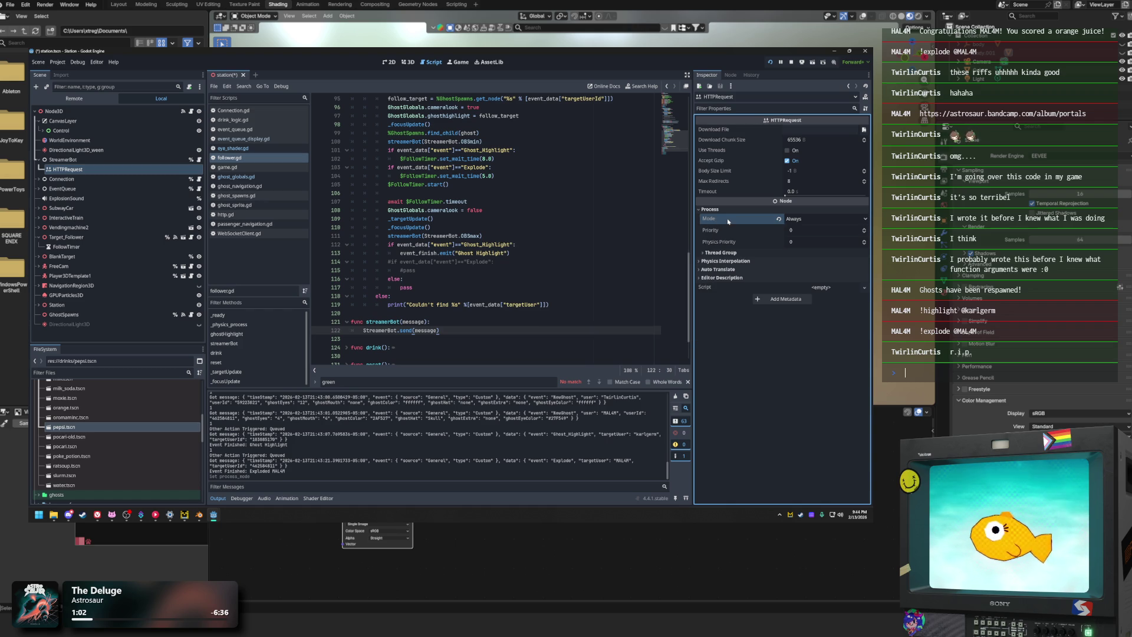
Step: Set StreamerBot's Process Mode to Always, keeping physics interpolation on Inherit
click(62, 159)
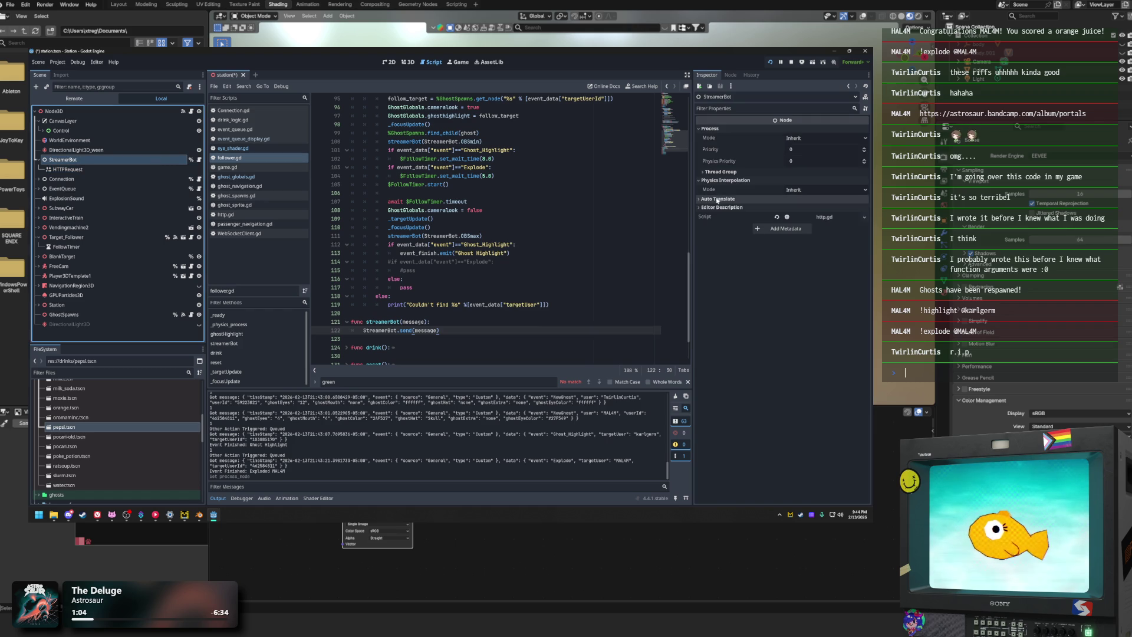
click(793, 190)
click(702, 195)
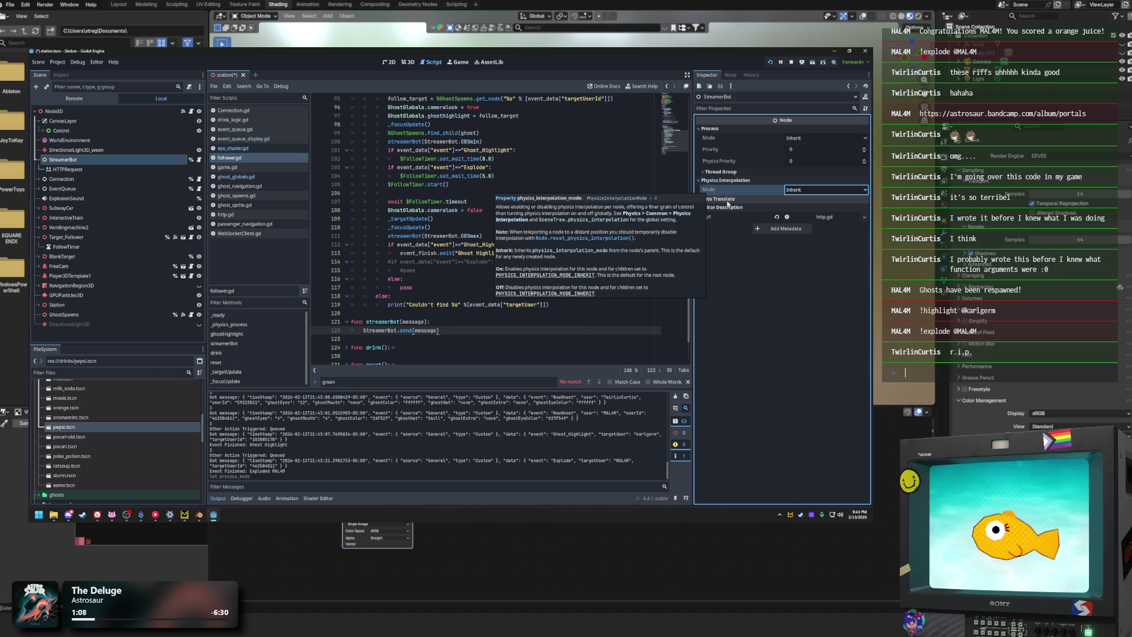
click(819, 138)
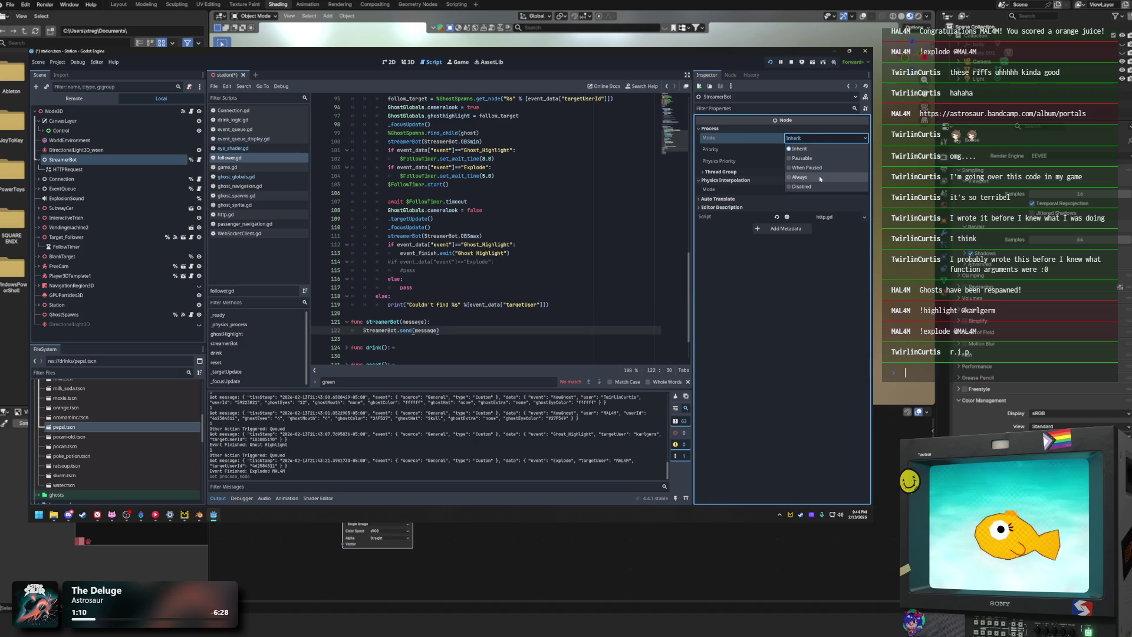
click(801, 175)
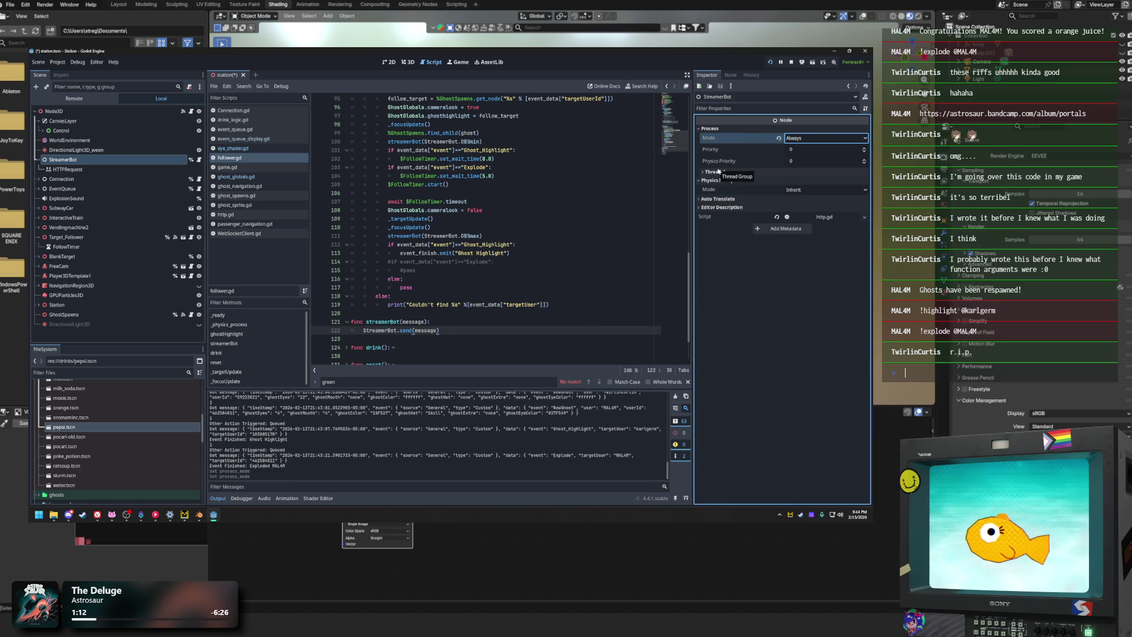
Step: Keep StreamerBot's Thread Group on Inherit and reselect the HTTPRequest node
click(716, 138)
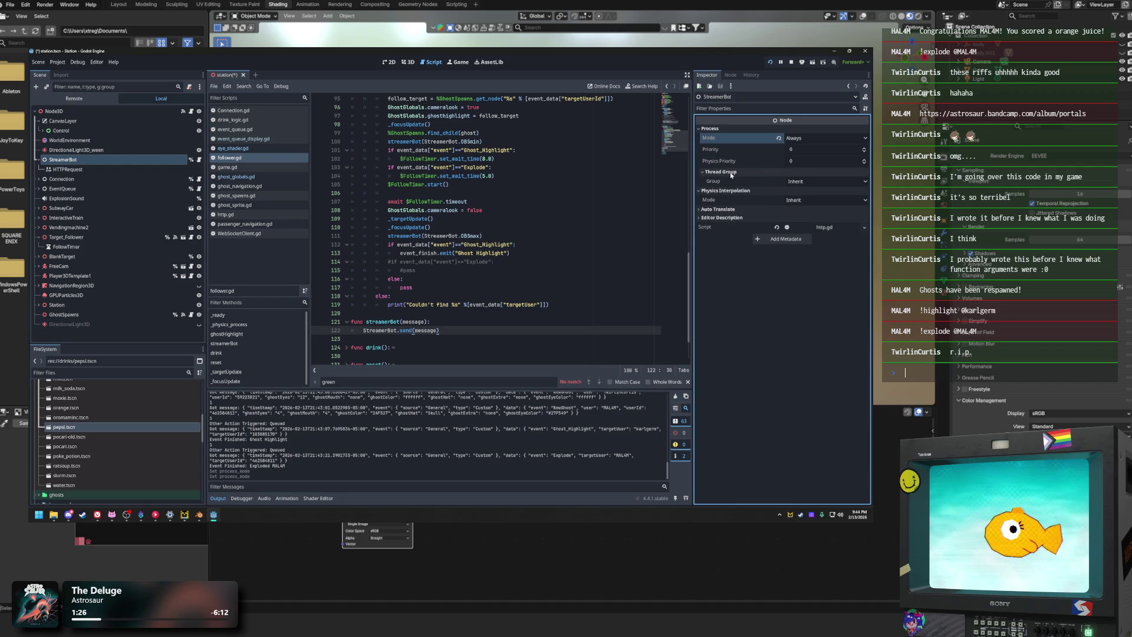
click(720, 171)
click(793, 181)
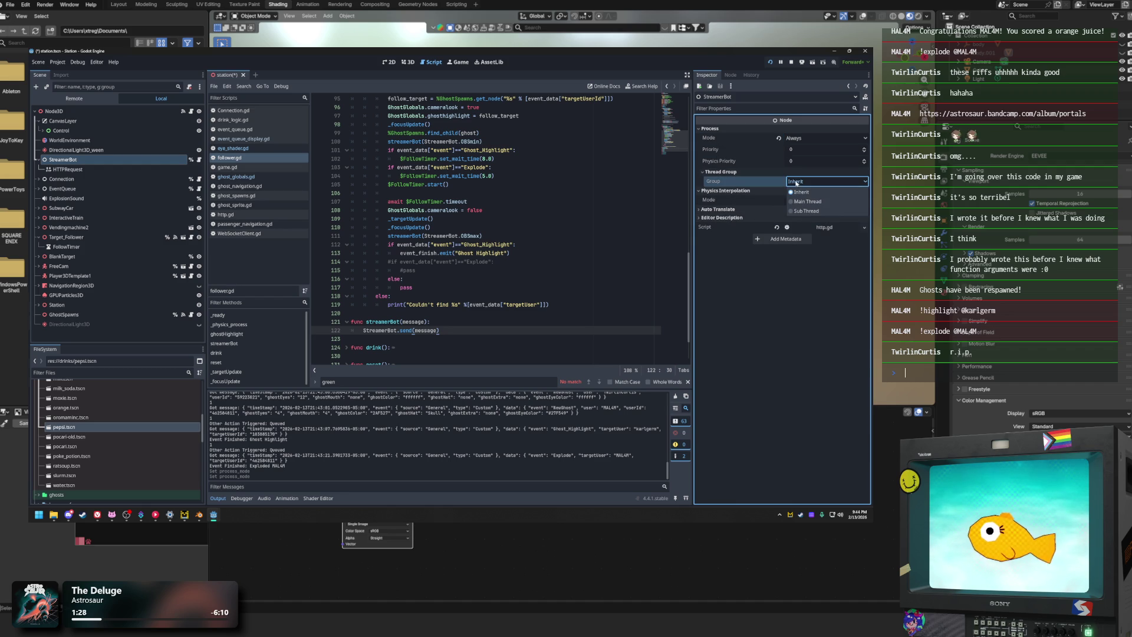
click(797, 192)
click(83, 169)
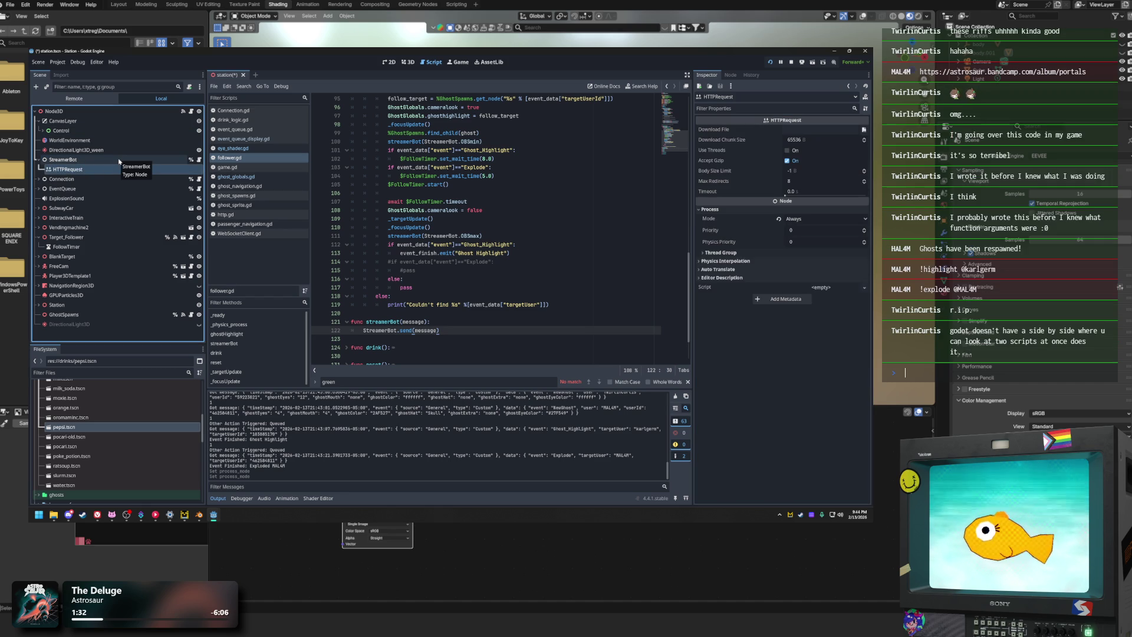
Step: Make the script editor floating and drag its window left over the 3D view
right_click(231, 76)
click(227, 78)
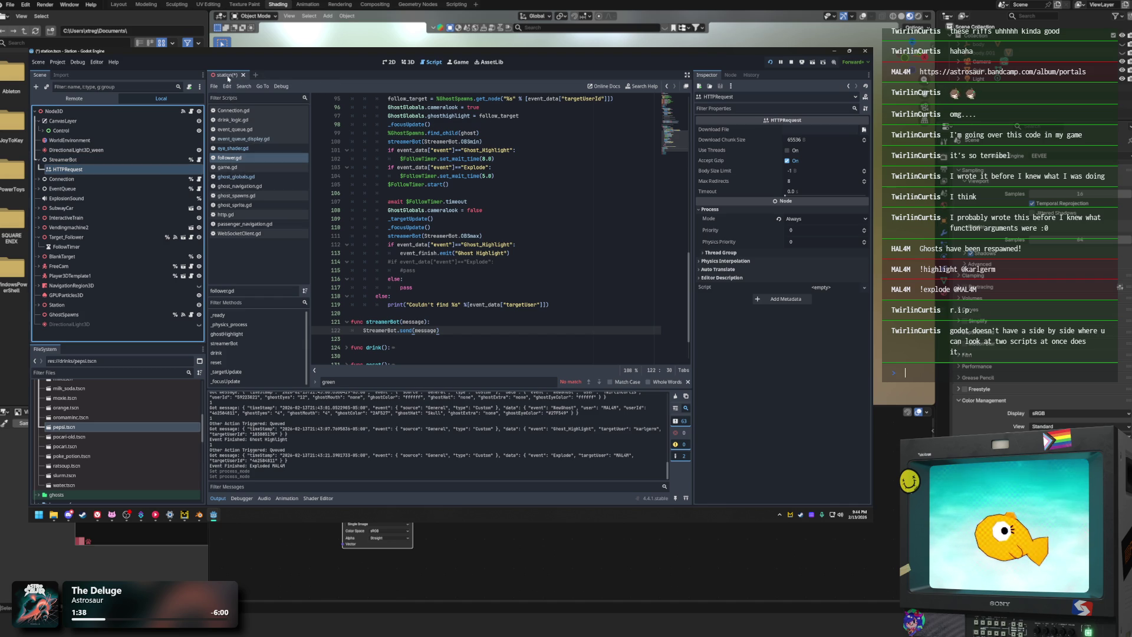
click(686, 89)
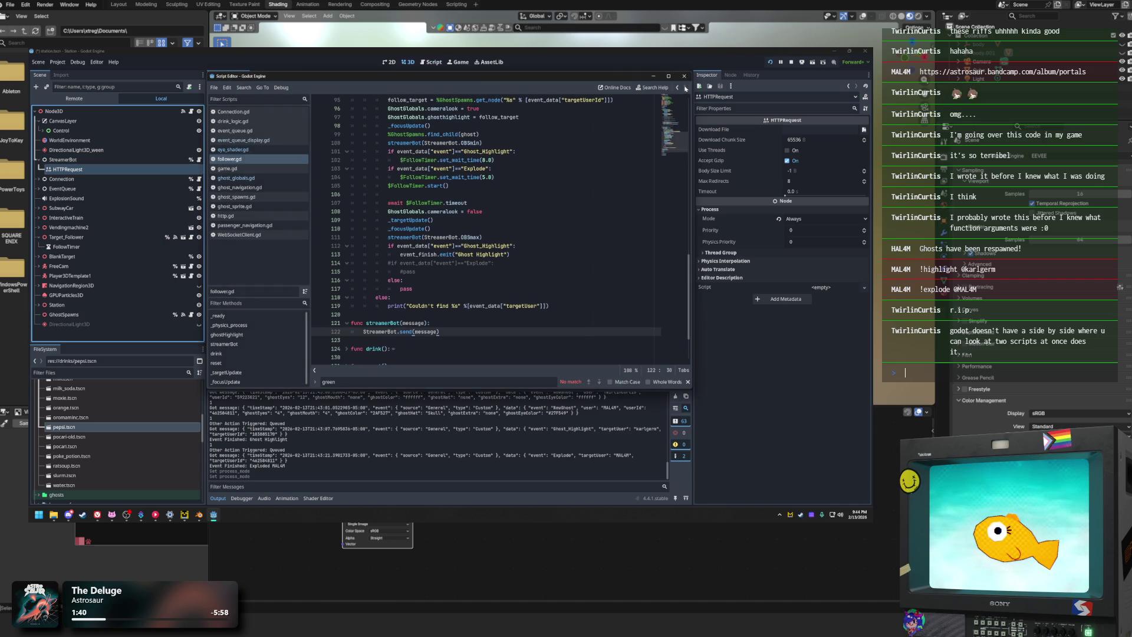
click(429, 63)
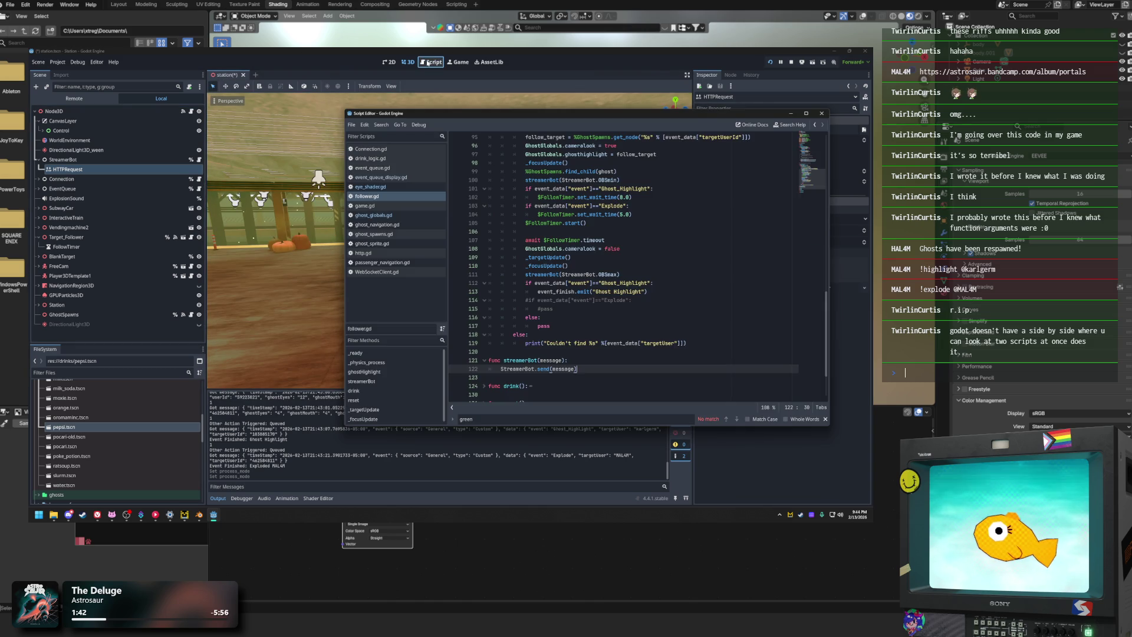
click(429, 64)
drag(438, 108, 281, 111)
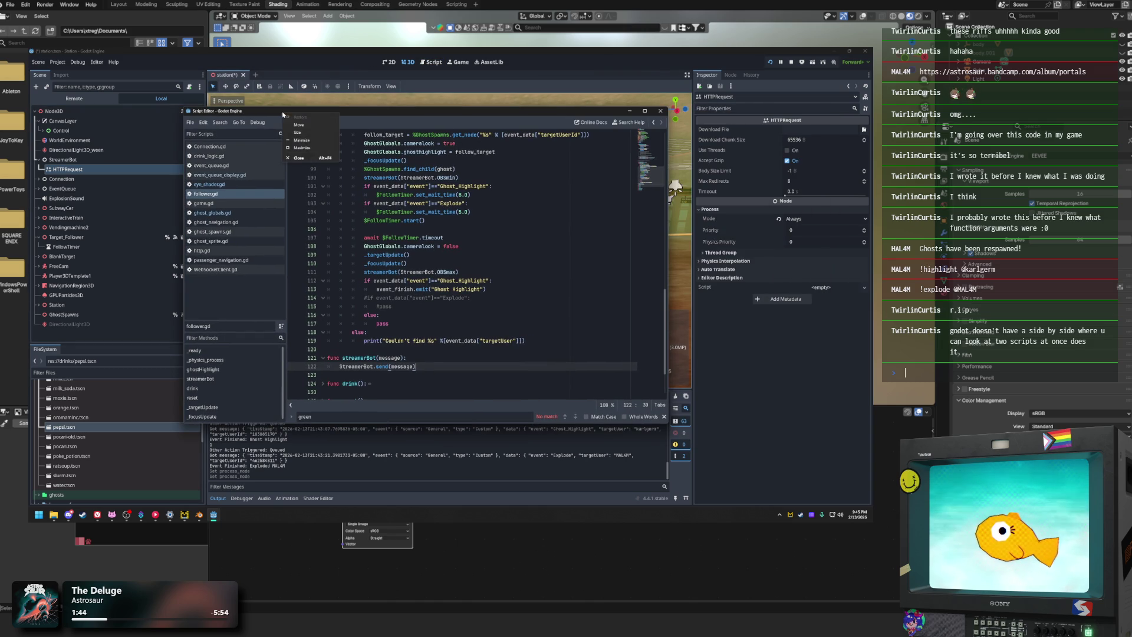
Step: Look through the follower.gd context menu and the floating editor's File and Edit menus
right_click(223, 194)
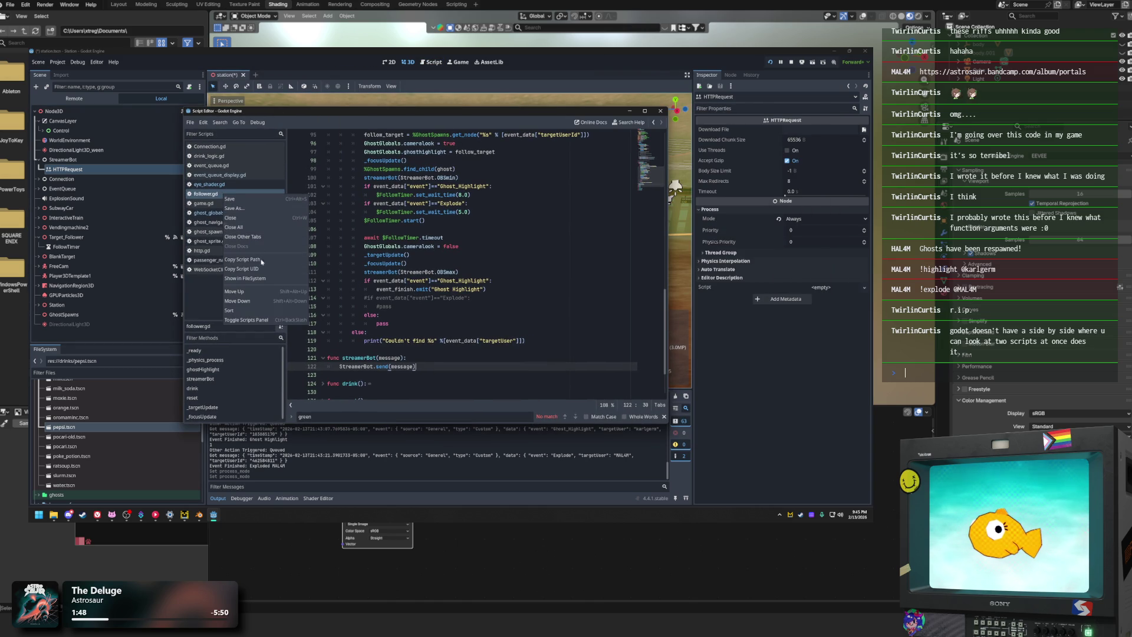
click(190, 123)
click(190, 123)
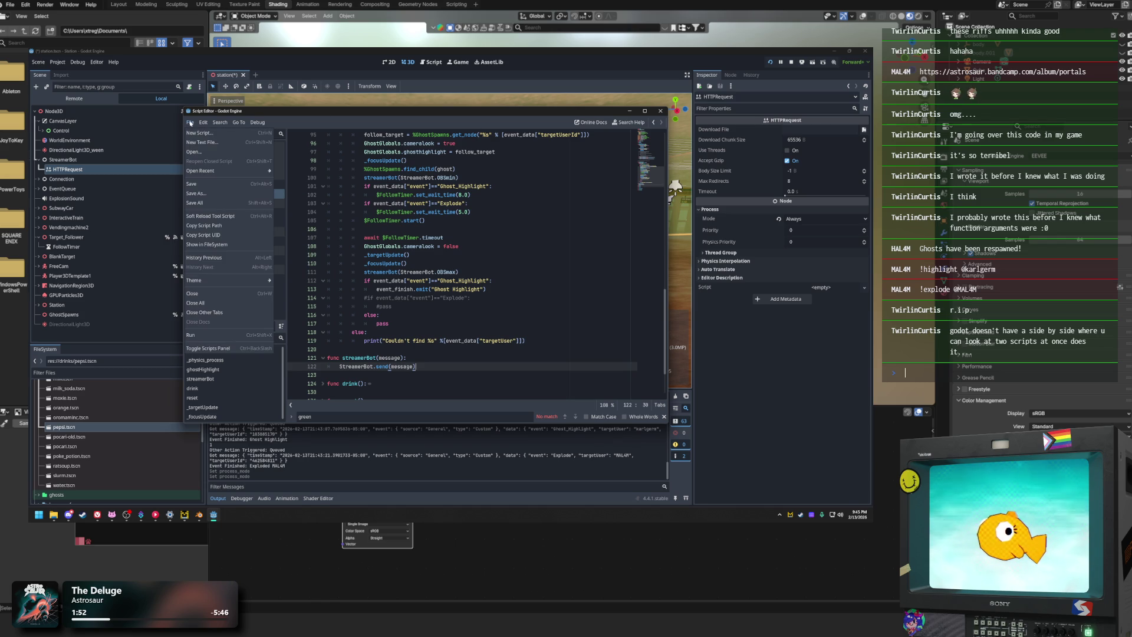
click(204, 123)
click(204, 123)
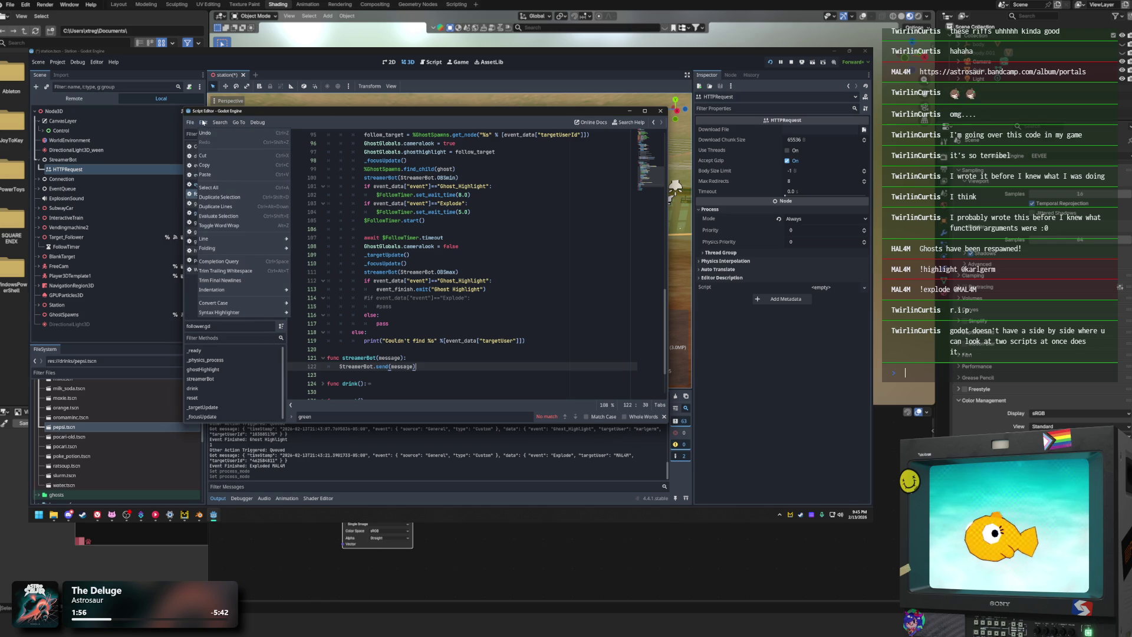
mouse_move(195, 123)
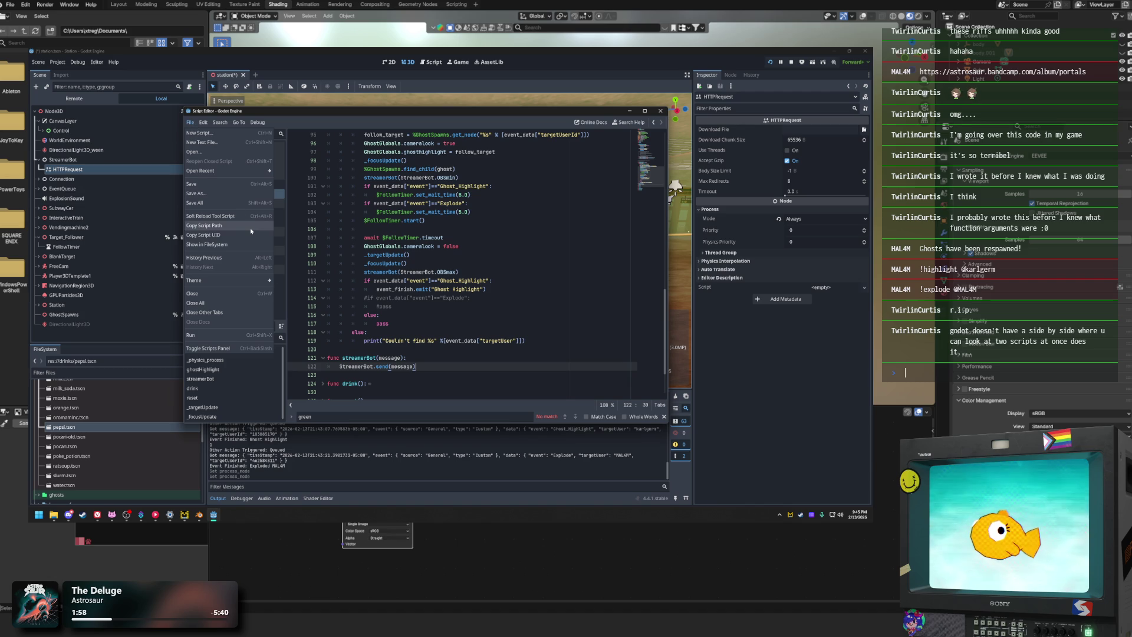
mouse_move(248, 283)
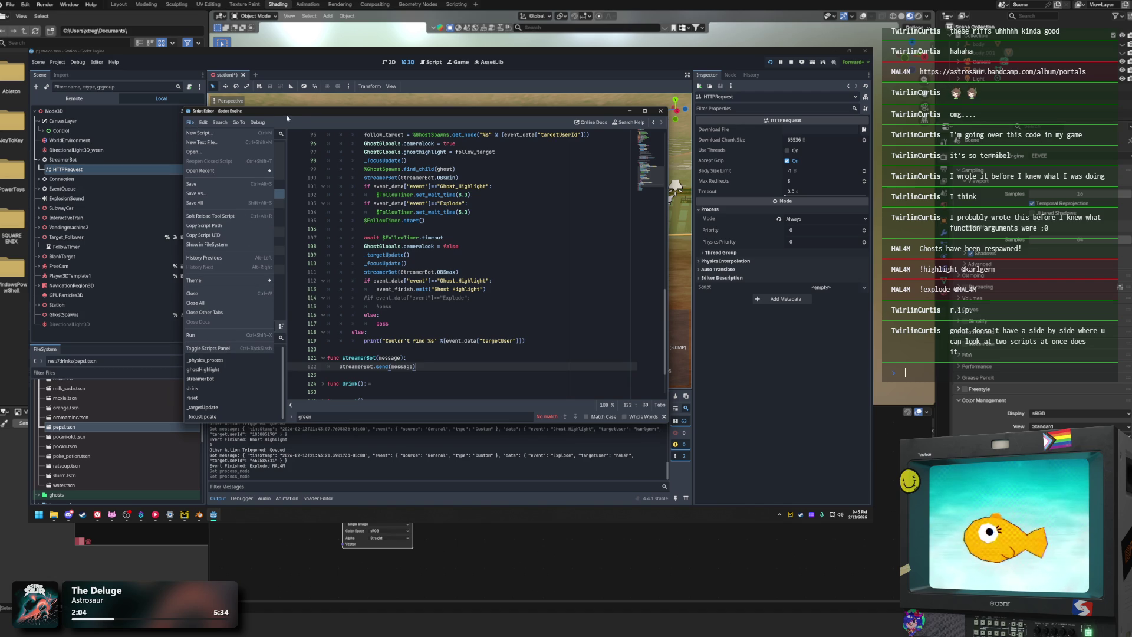
click(302, 123)
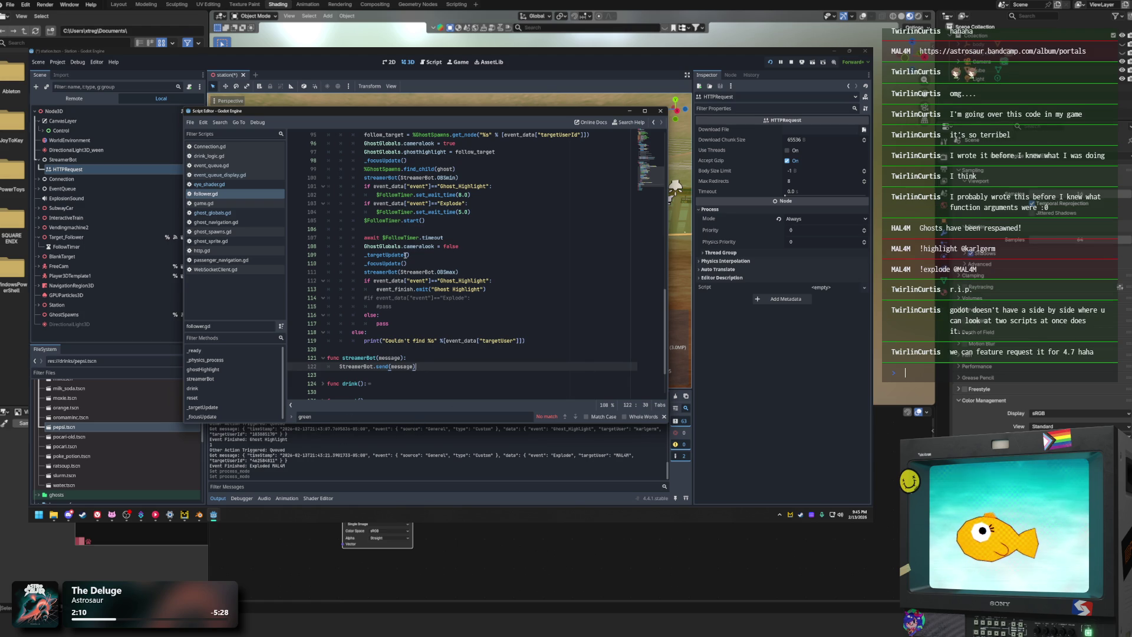
Step: Browse the Go To > Breakpoints and Debug menus, scroll the code, then close the floating editor
click(235, 123)
click(242, 124)
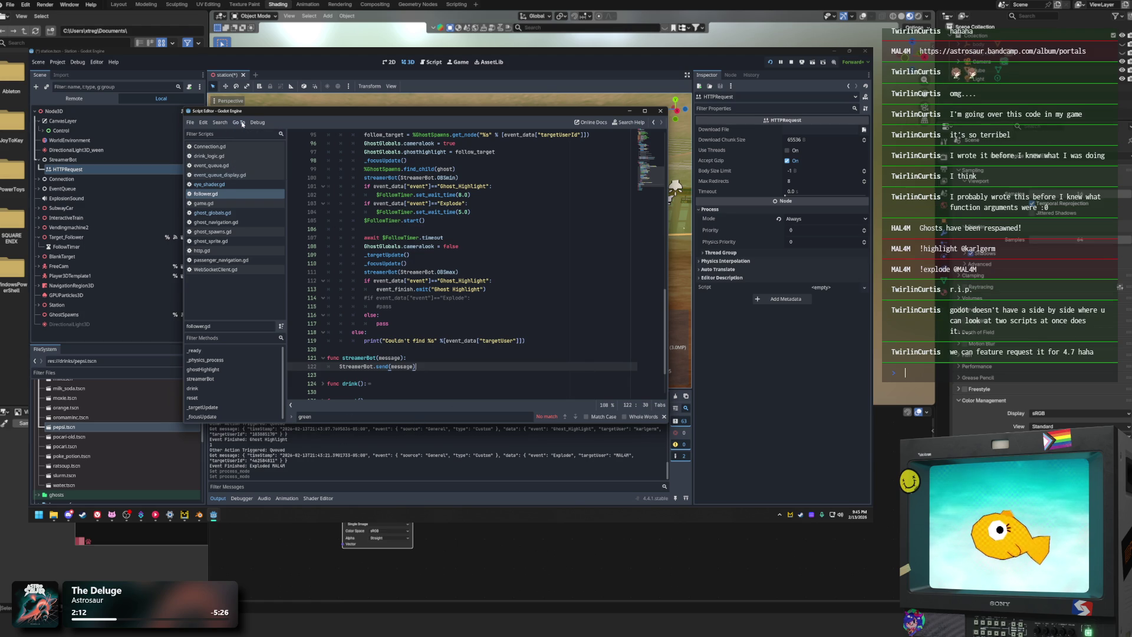
click(242, 124)
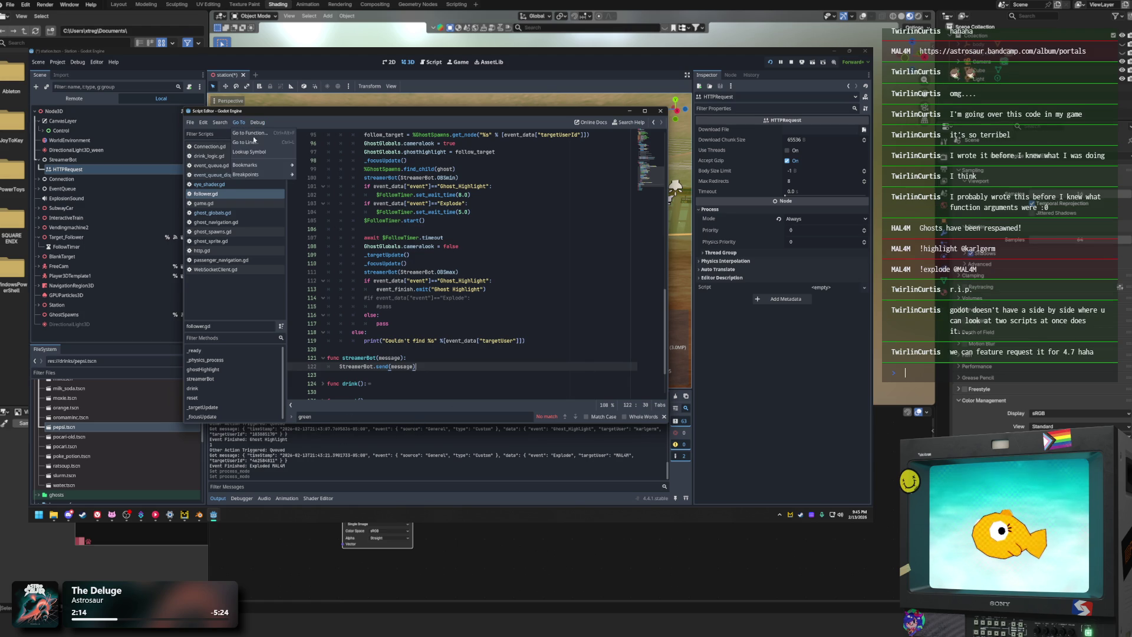
mouse_move(266, 174)
scroll(499, 281, up, 10)
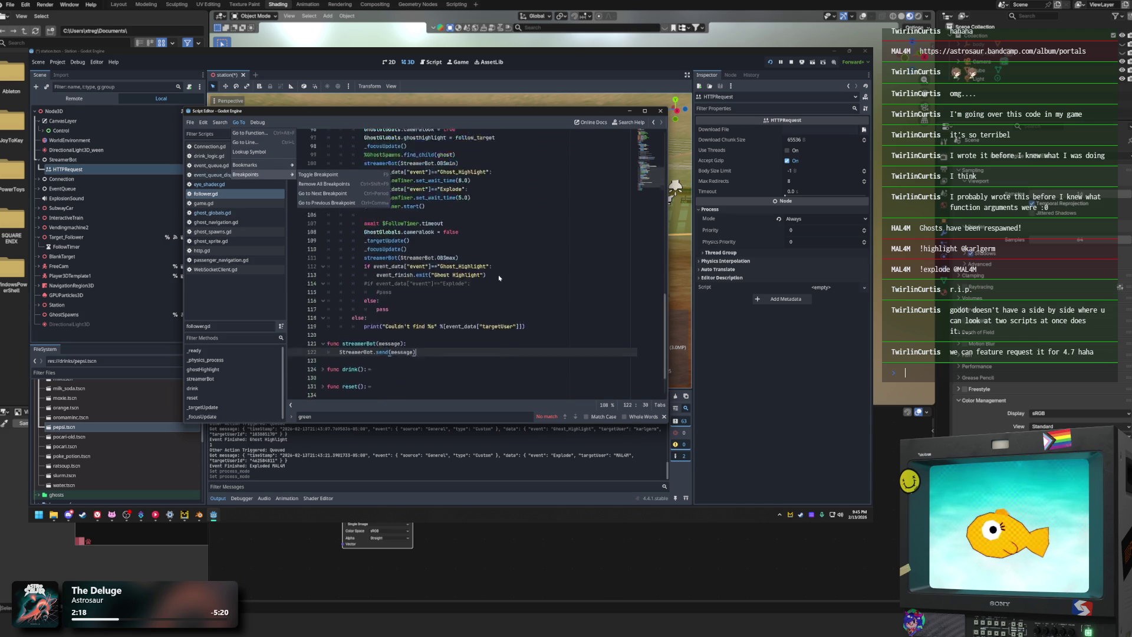
scroll(495, 355, down, 3)
scroll(505, 308, up, 5)
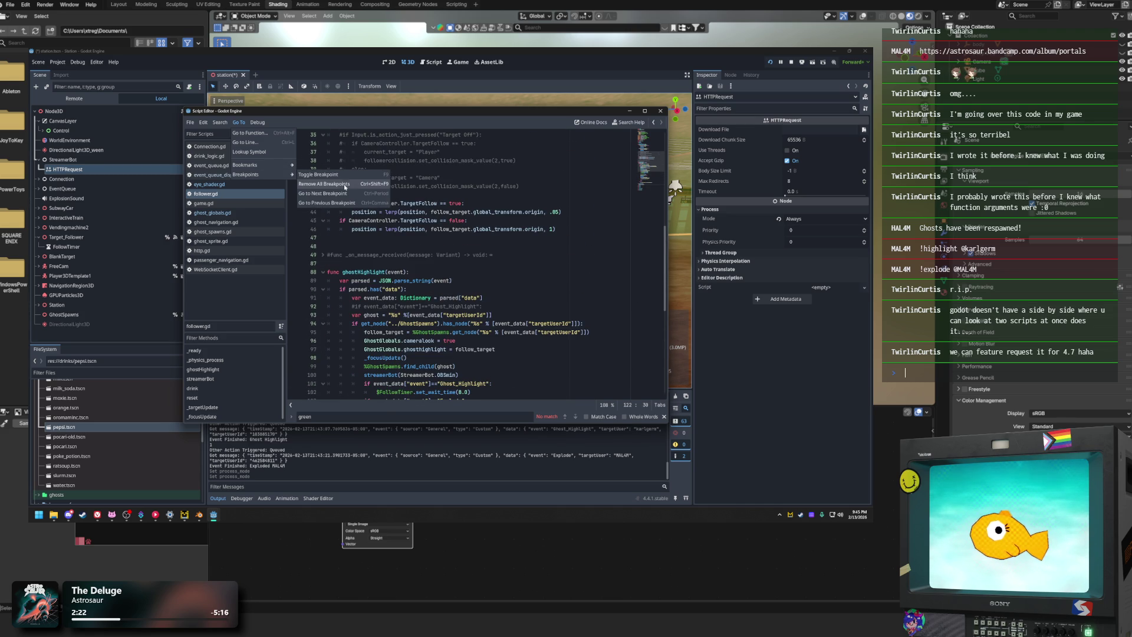
mouse_move(258, 124)
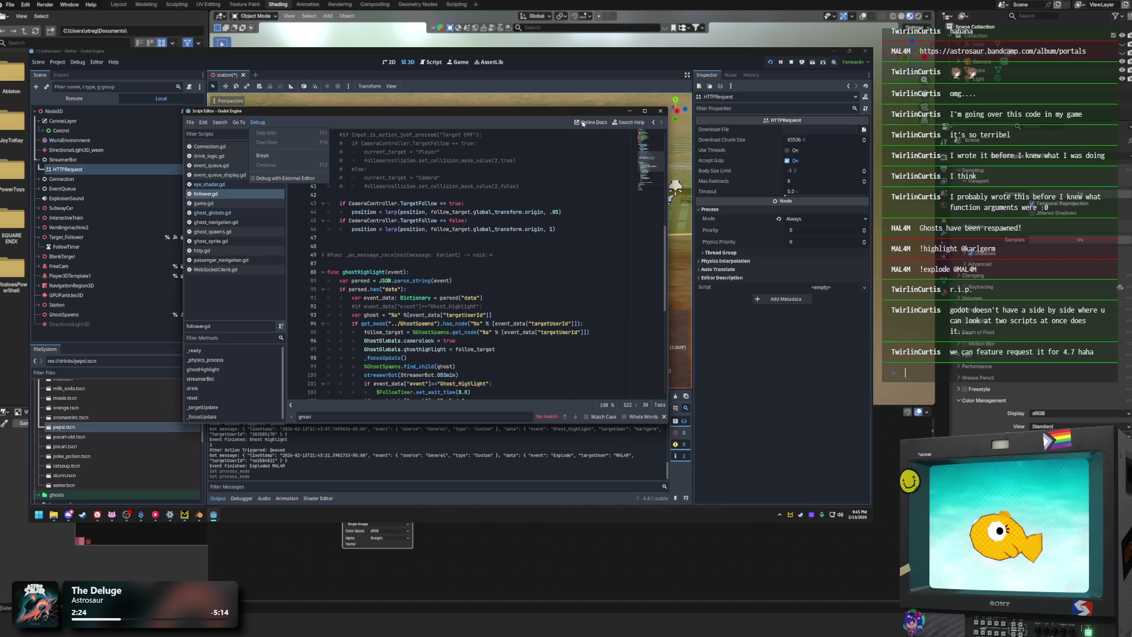
click(669, 114)
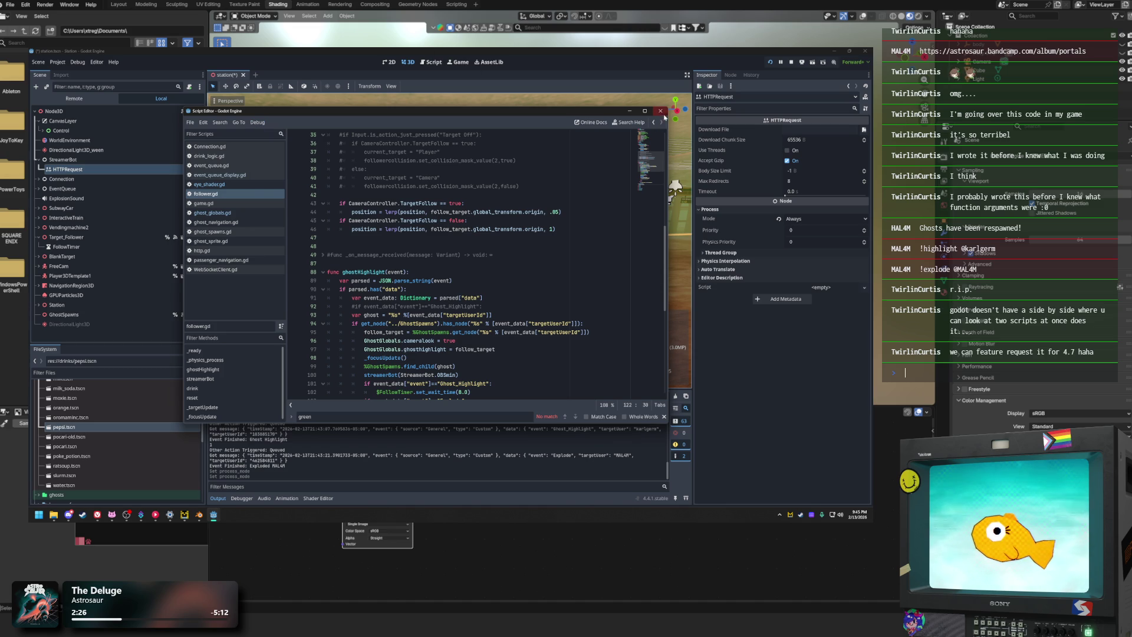
Step: Back on the Script workspace, change 'ExpLode' to 'Explode' on line 103 of follower.gd
click(434, 62)
scroll(498, 309, down, 3)
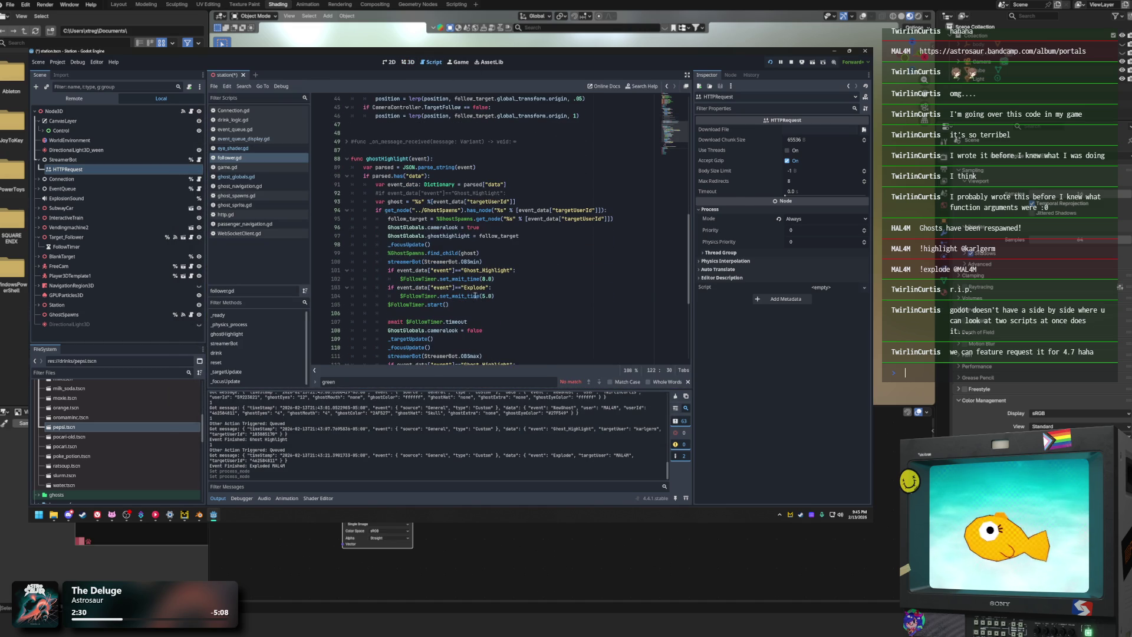
right_click(474, 288)
click(692, 341)
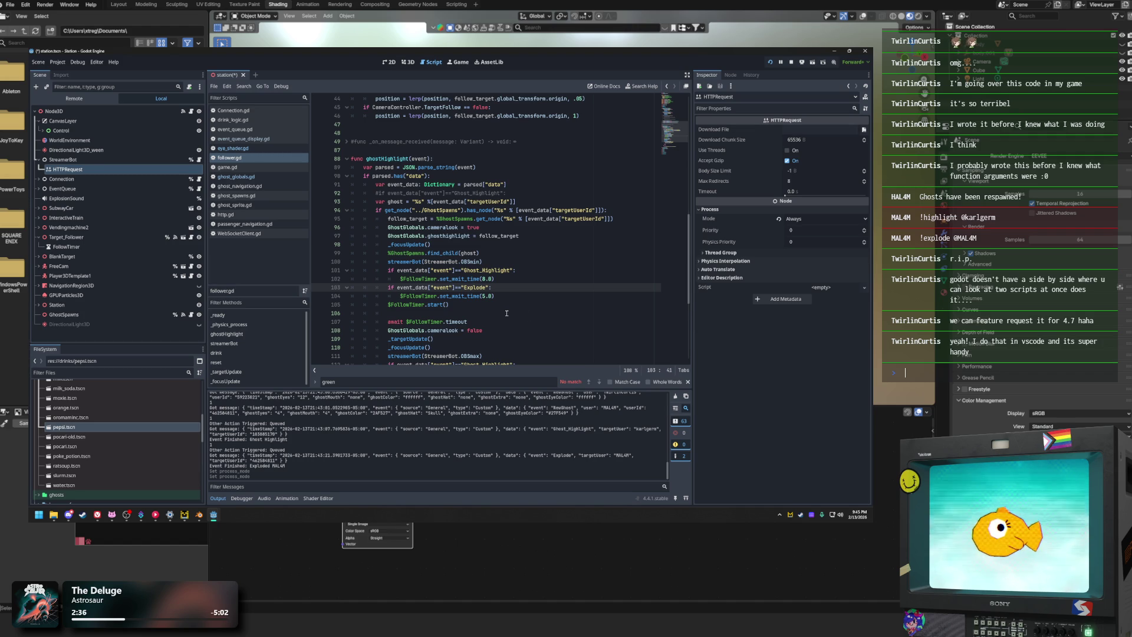
click(689, 382)
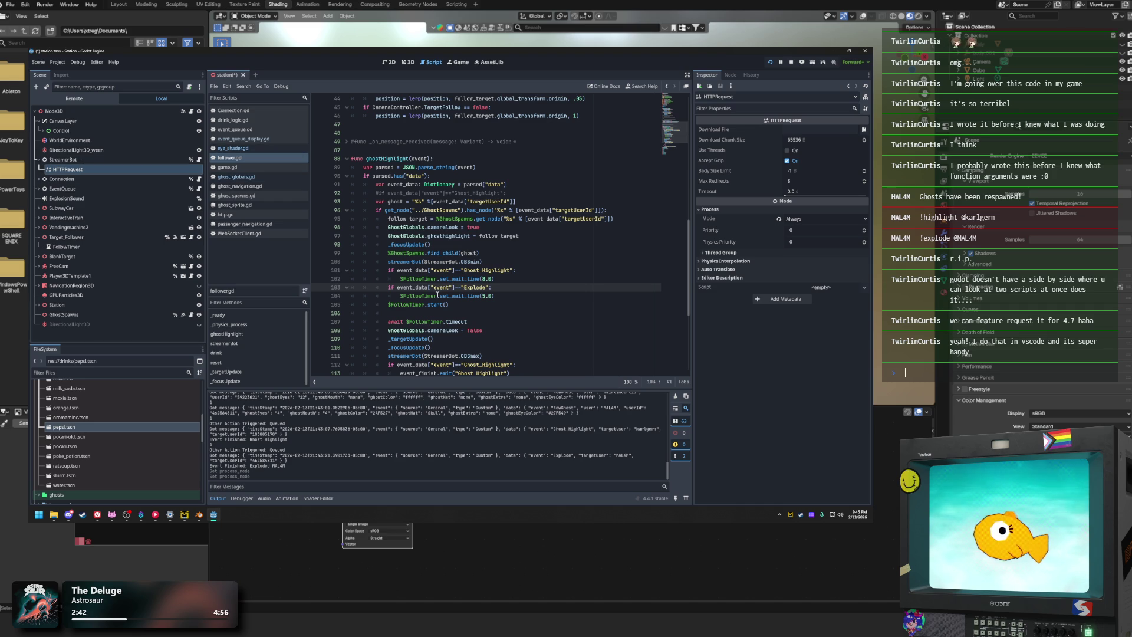
key(Delete)
text(l)
key(End)
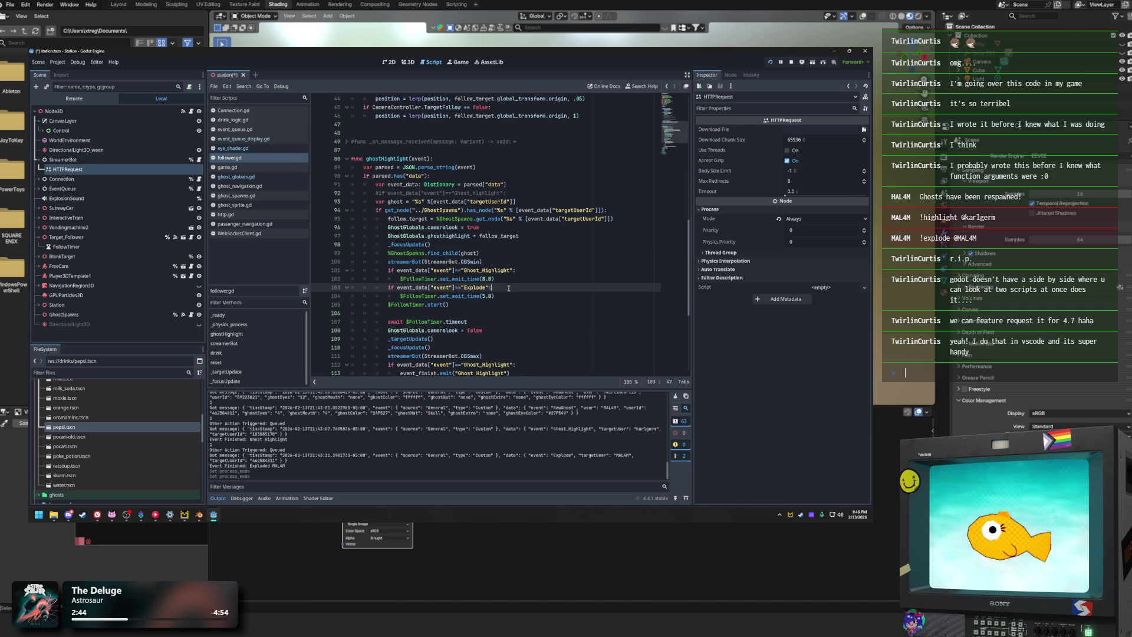
Step: Review lines 92–104 of the event code, briefly selecting the commented lines 92–93
click(532, 267)
click(510, 295)
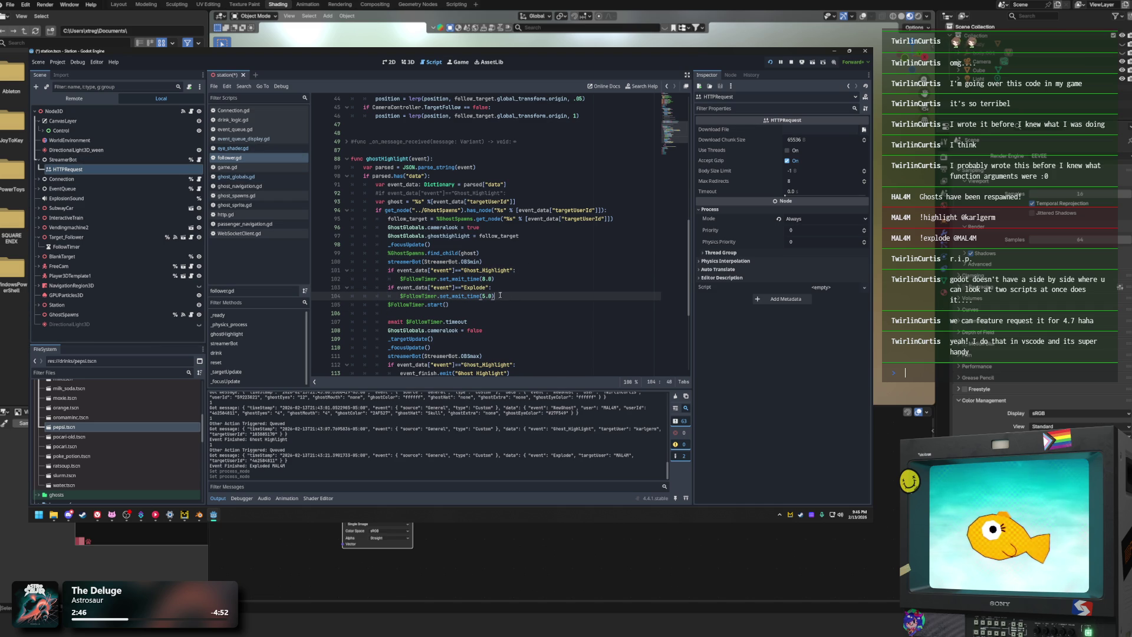
click(506, 282)
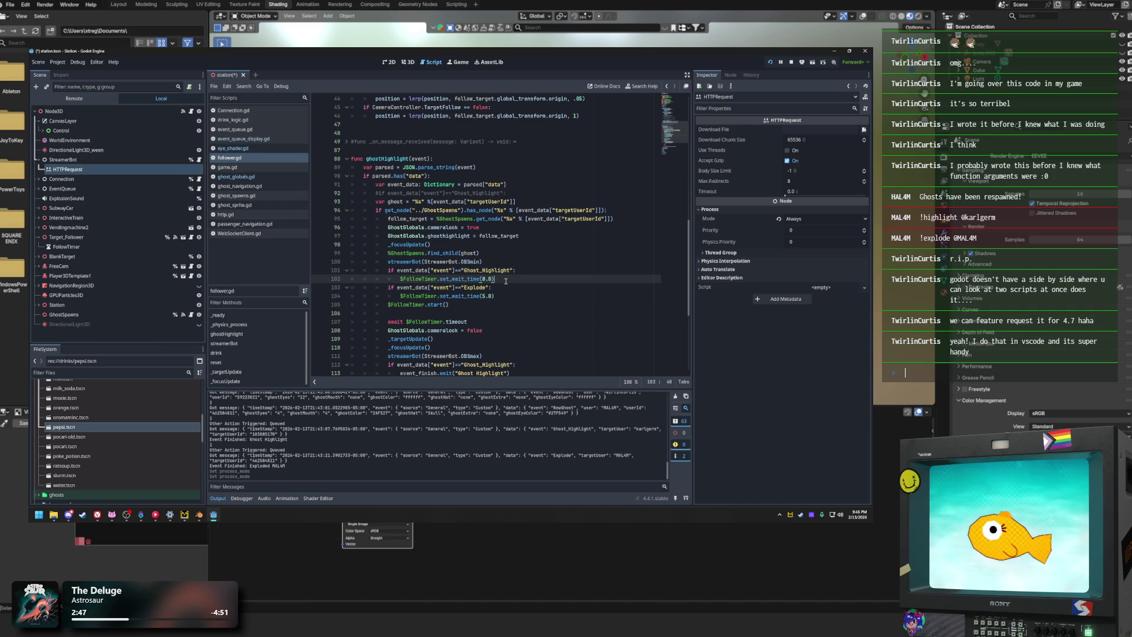
click(523, 254)
click(371, 193)
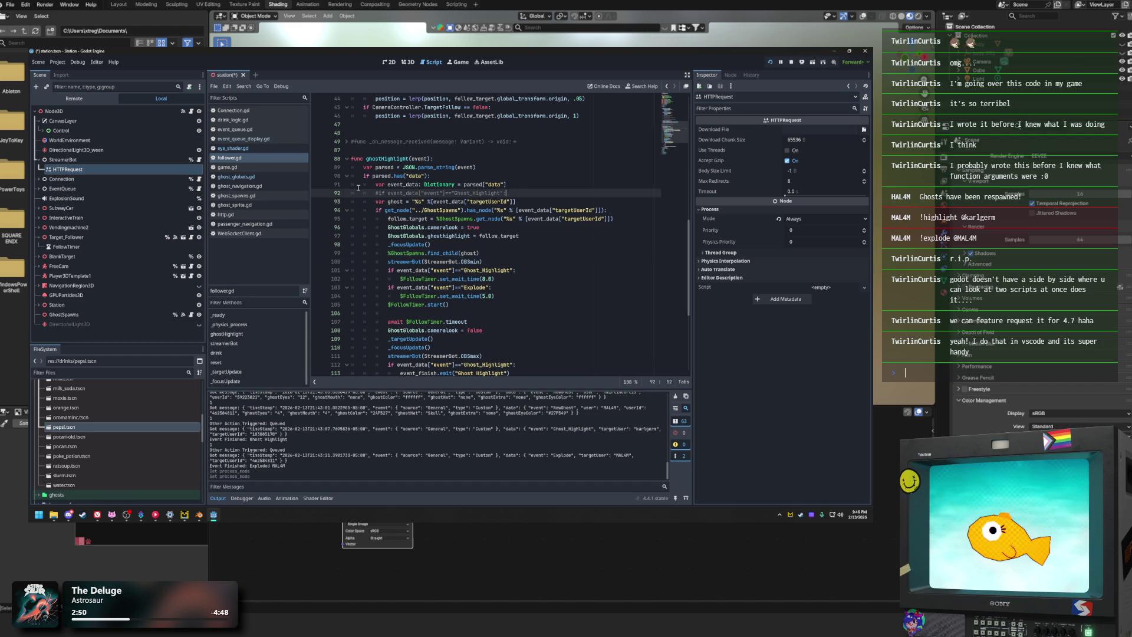
drag(372, 193, 519, 201)
click(513, 193)
click(501, 279)
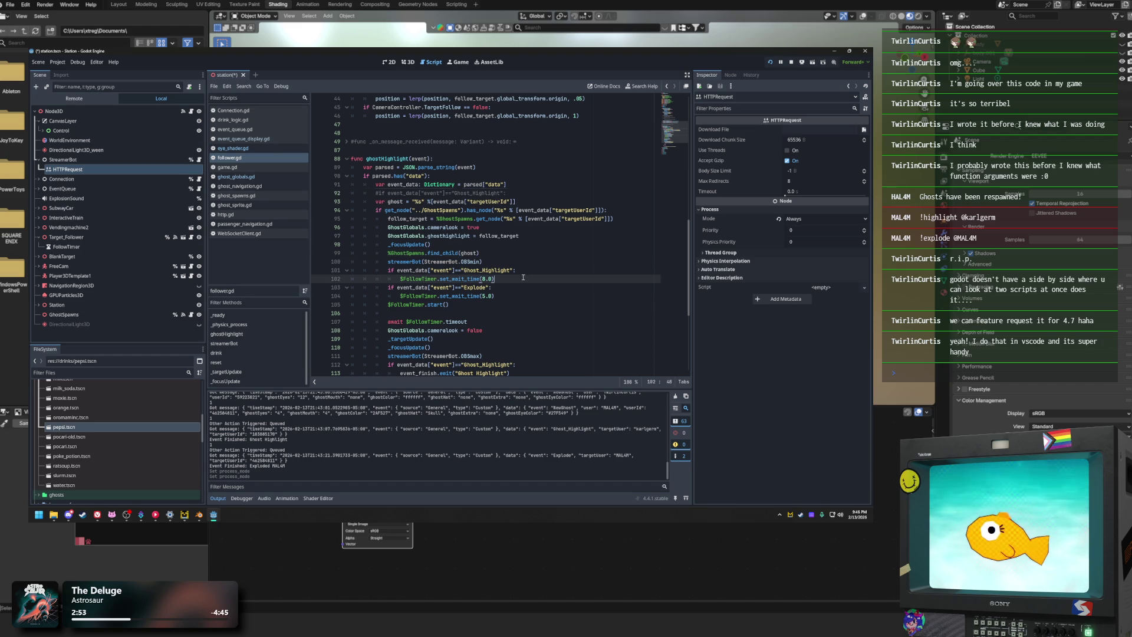
Step: Lower the process priority of StreamerBot and HTTPRequest to -1 each
click(63, 160)
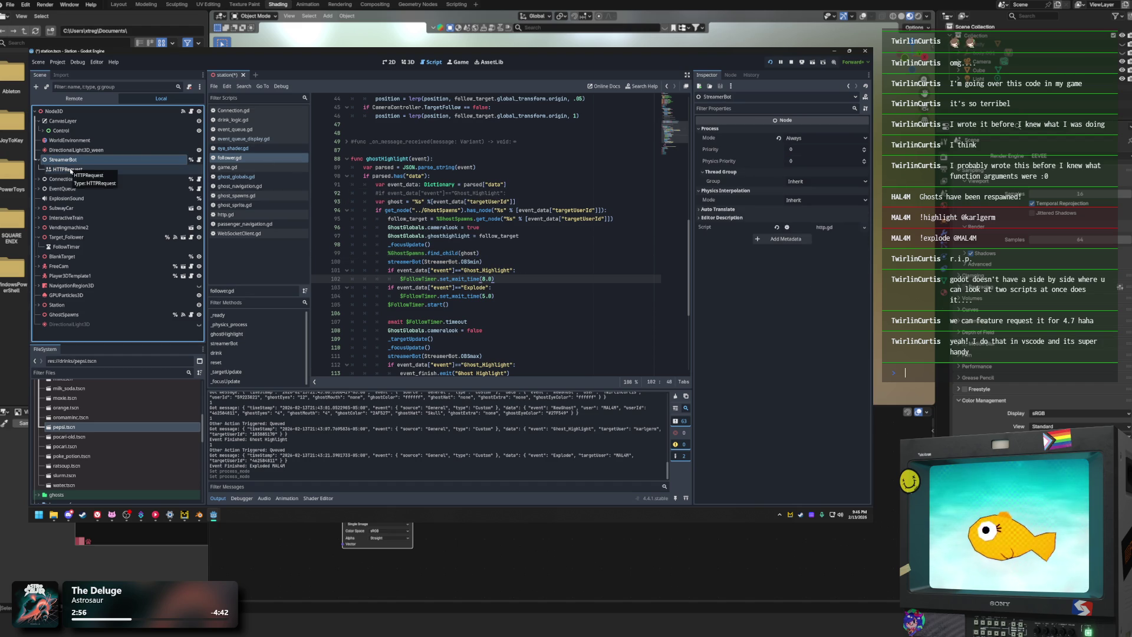
mouse_move(709, 151)
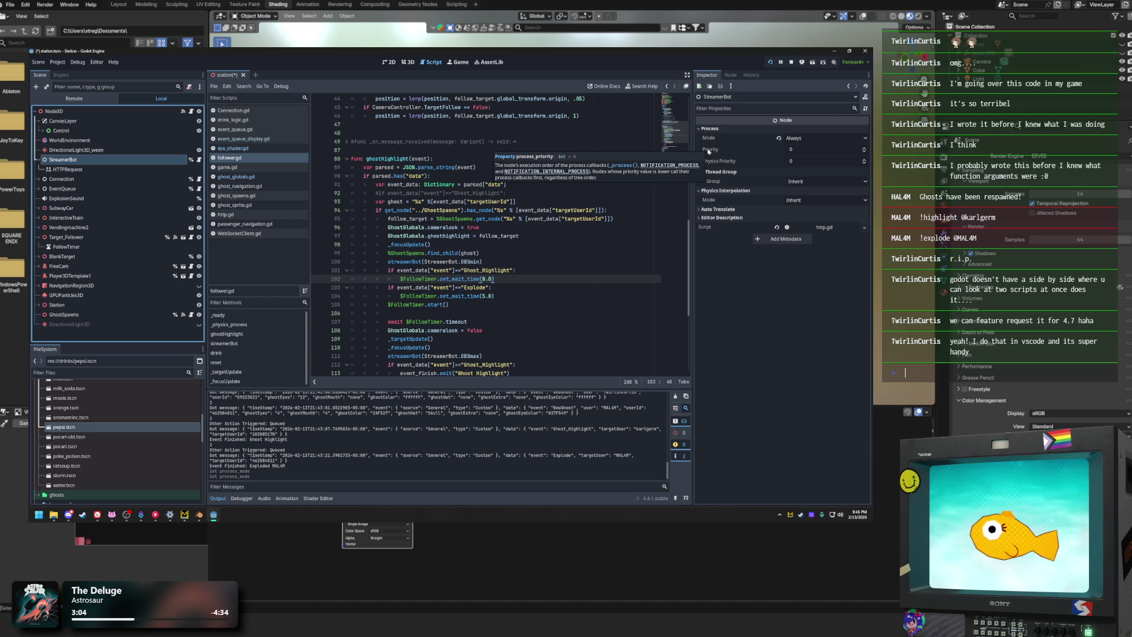
click(865, 152)
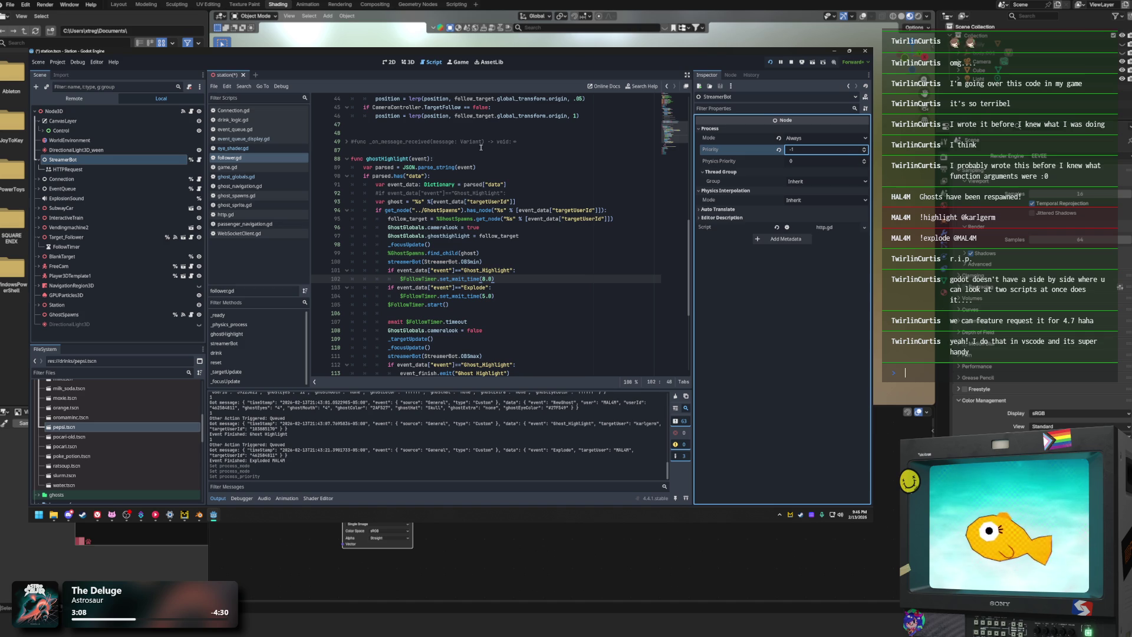
click(66, 169)
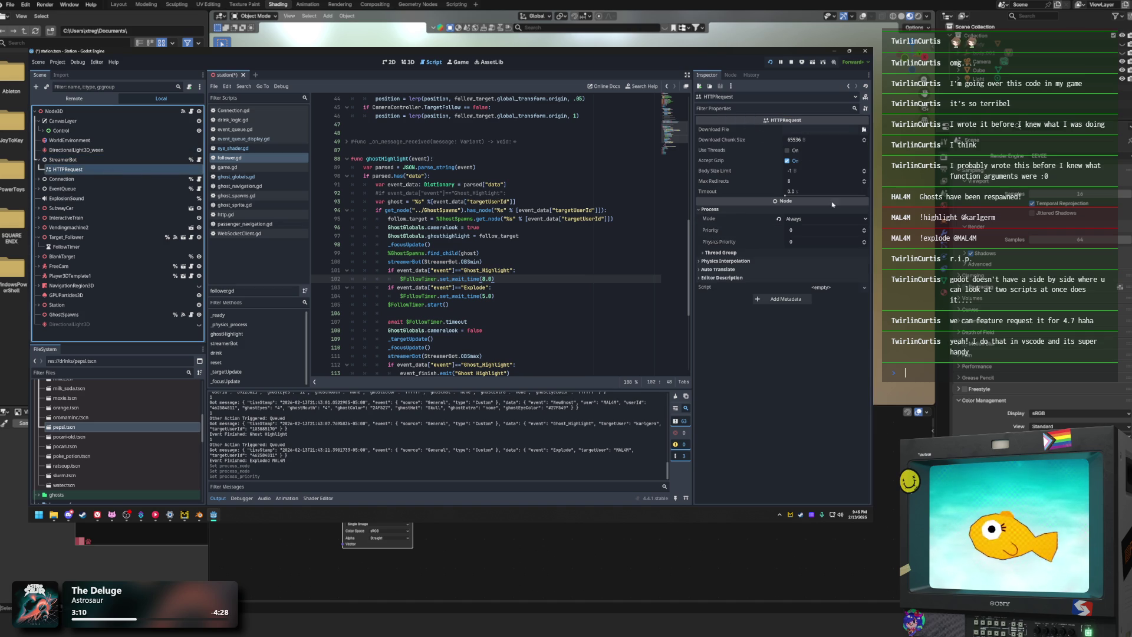
click(864, 233)
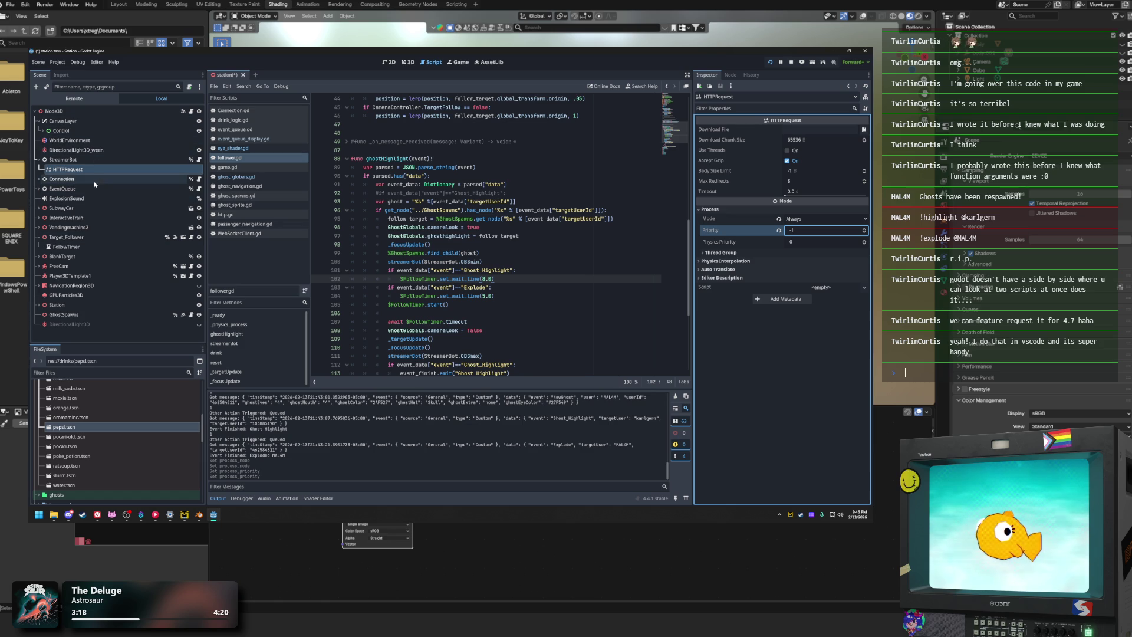
click(770, 63)
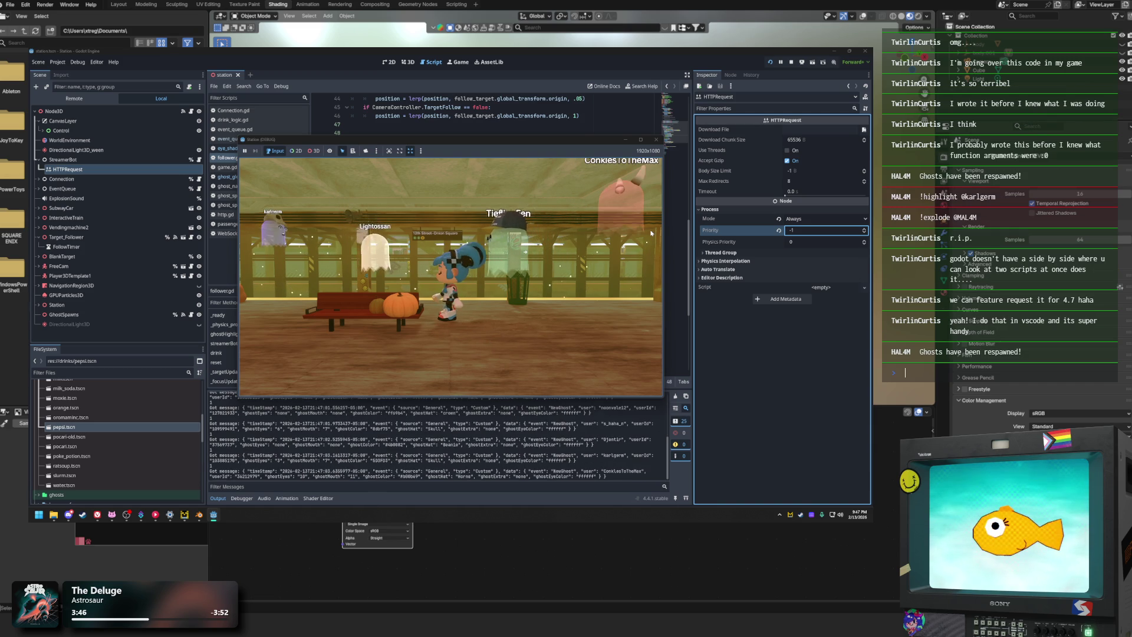
Step: Take a screen capture of the rerun game with named ghosts above the platform
key(super+shift+s)
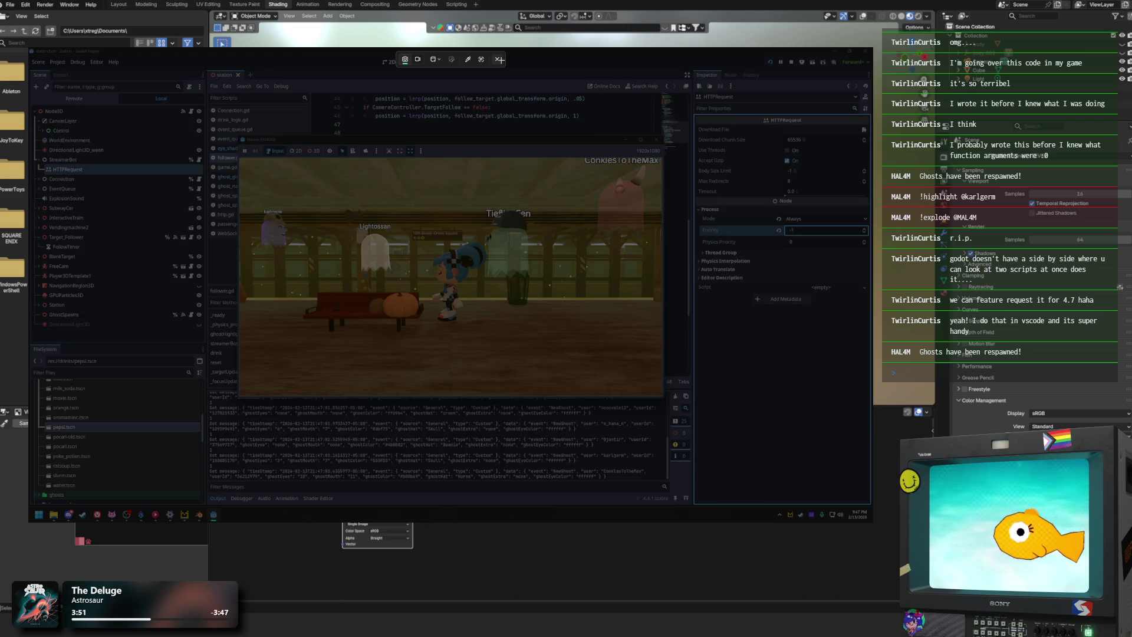
click(499, 59)
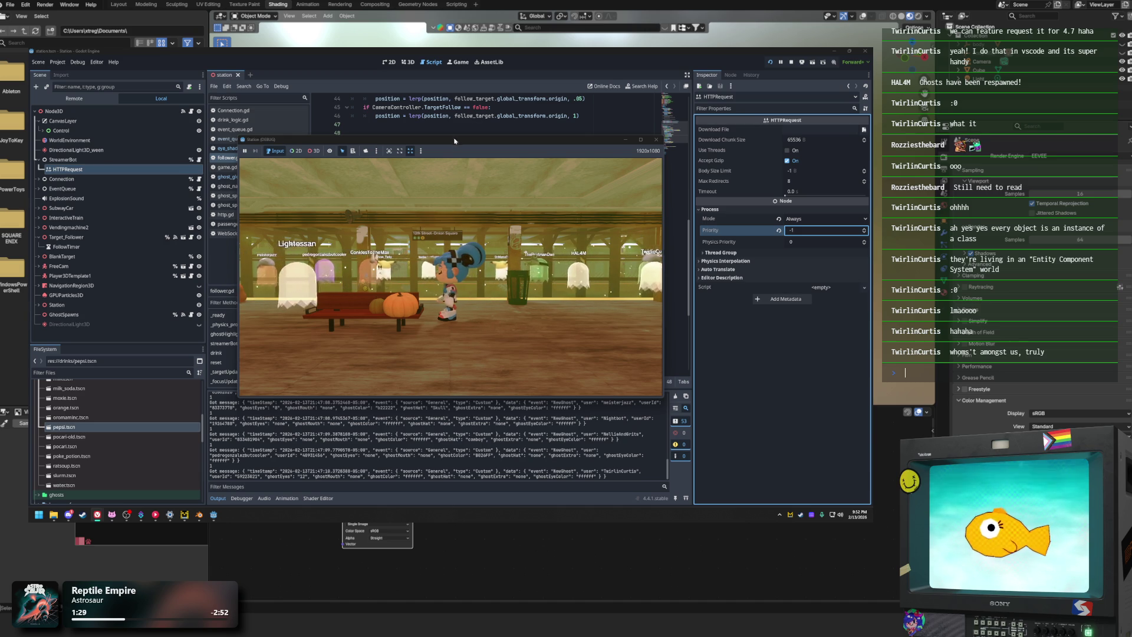
Step: Shift the Station (DEBUG) game window left and down, then back right, to expose more of the follow script
drag(463, 142, 444, 142)
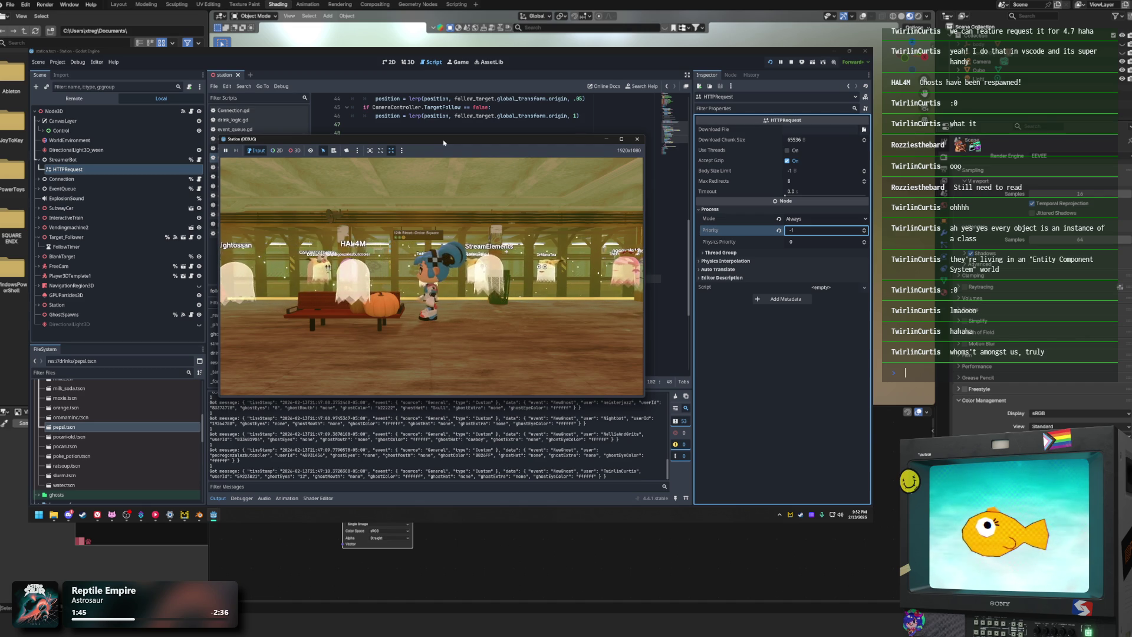
drag(443, 141, 417, 146)
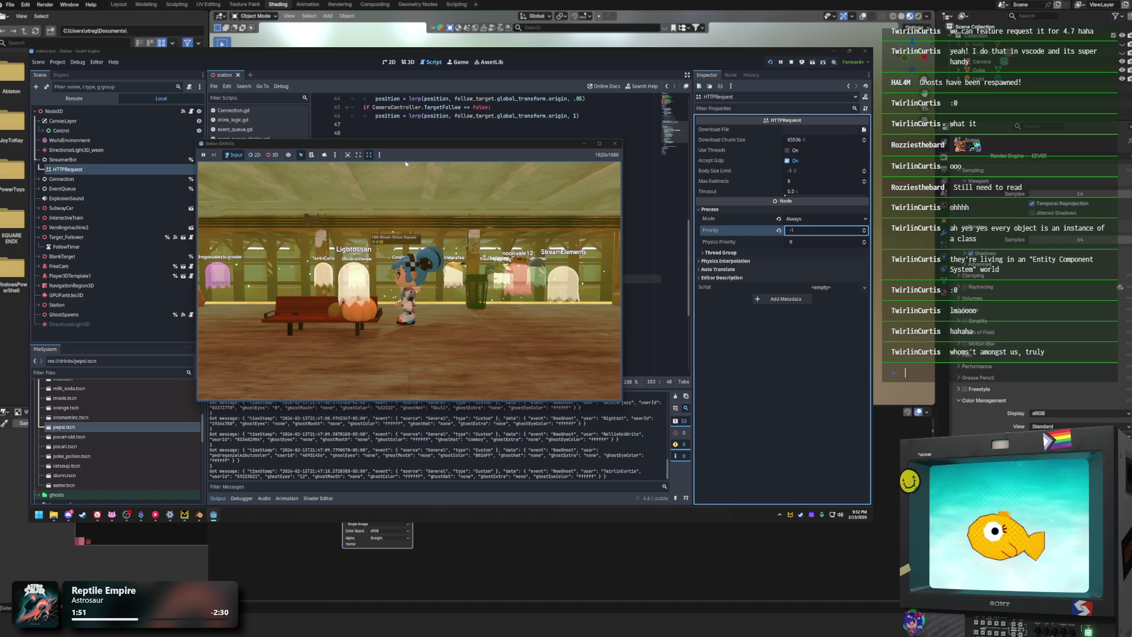
mouse_move(406, 148)
mouse_down()
mouse_move(380, 213)
mouse_move(309, 219)
mouse_move(343, 188)
mouse_move(370, 187)
mouse_up()
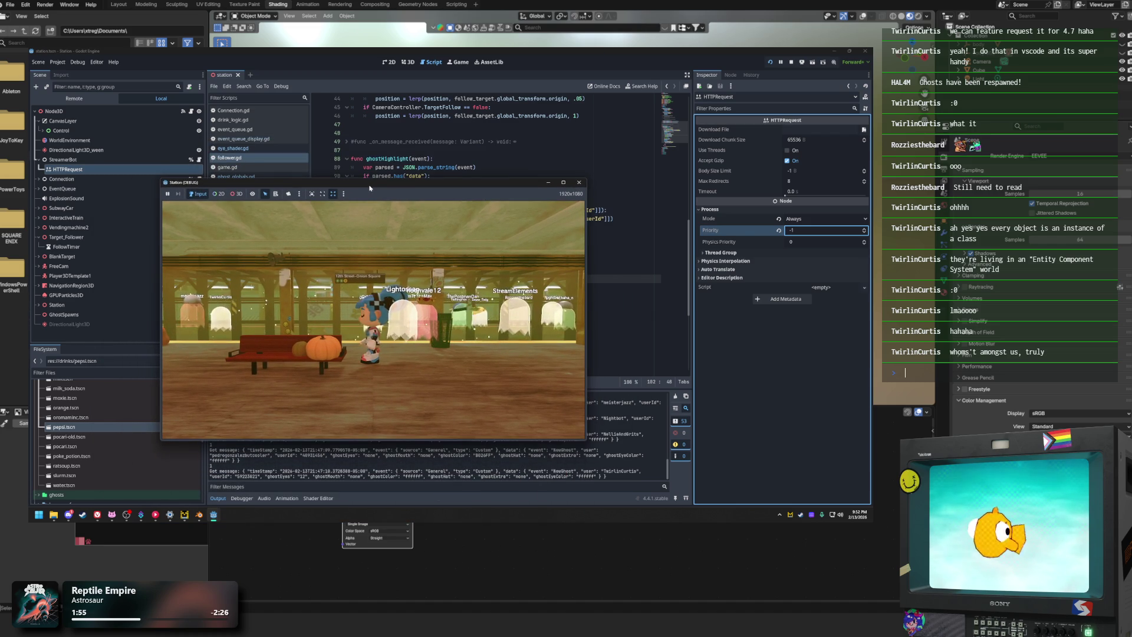
mouse_move(370, 188)
mouse_down()
mouse_move(417, 198)
mouse_move(392, 169)
mouse_move(496, 229)
mouse_move(421, 177)
mouse_up()
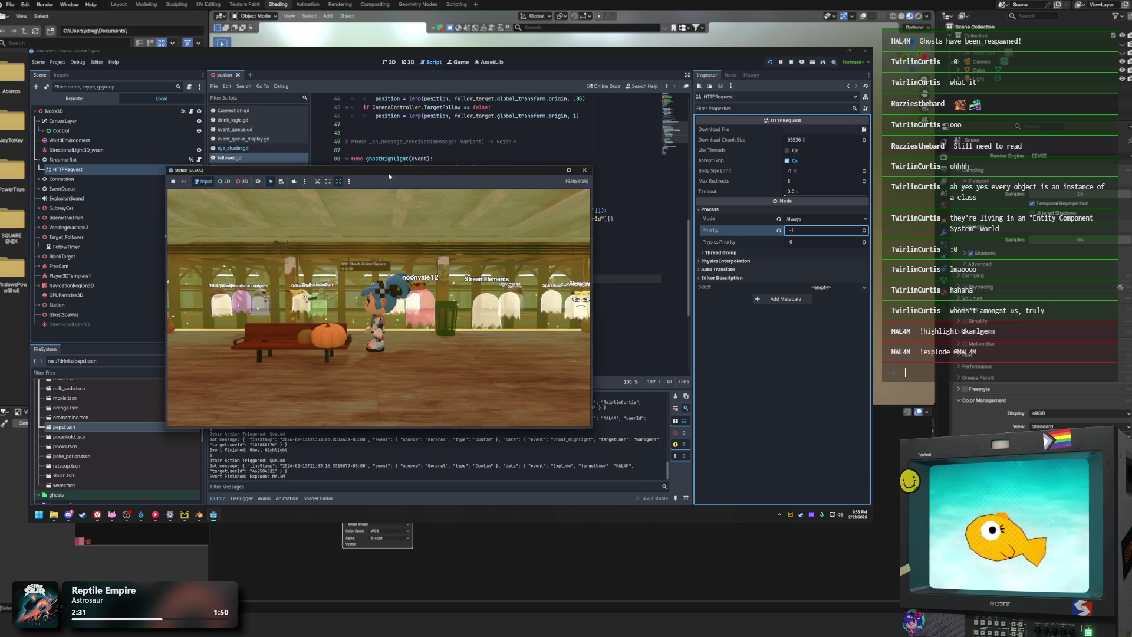
Step: Move the game window up and right while the queued events run, then bring the Streamer.bot window into view
mouse_move(386, 177)
mouse_down()
mouse_move(498, 154)
mouse_move(435, 160)
mouse_move(460, 164)
mouse_up()
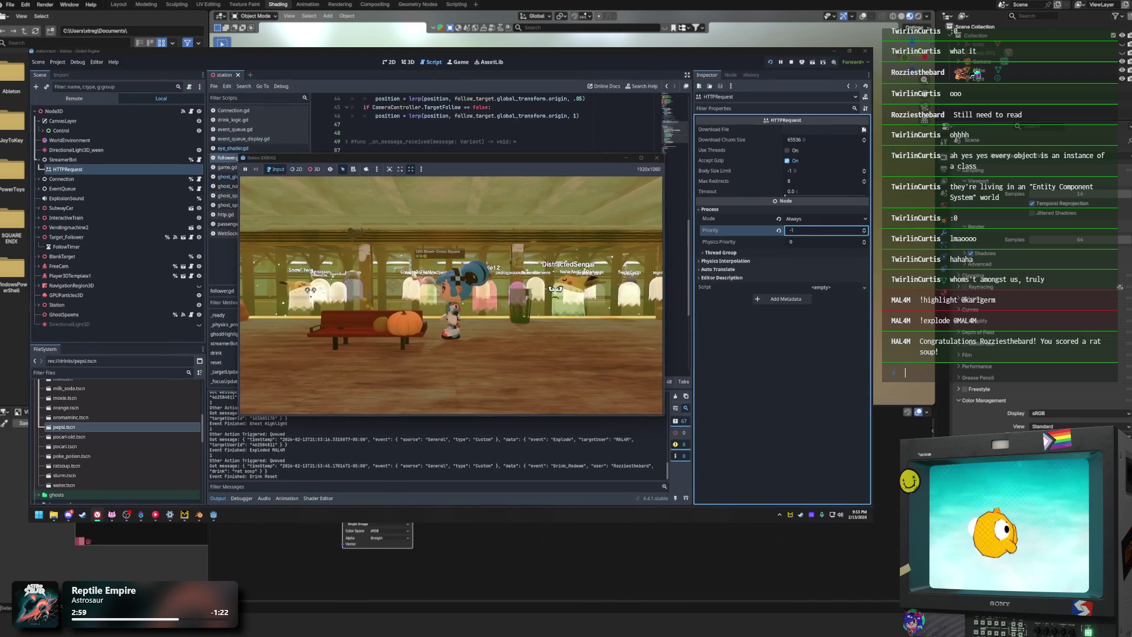
drag(389, 112, 362, 110)
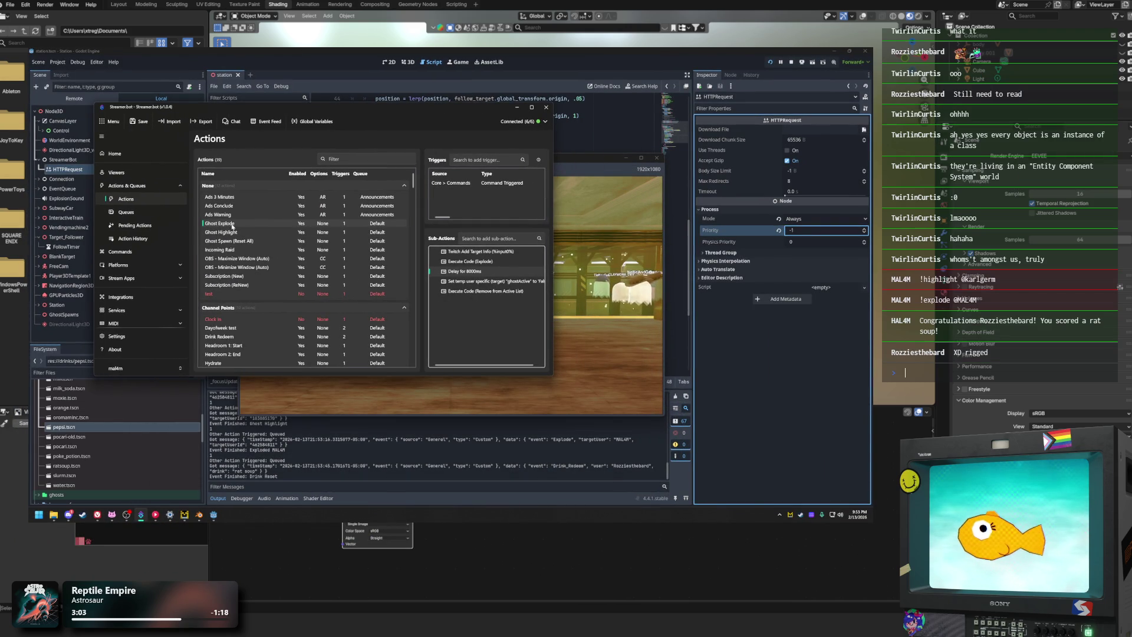
Step: Inspect the Ghost Explode sub-actions (Execute Code Explode, 8000ms delay) and the OBS - Maximize Window (Auto) setup
click(476, 262)
click(474, 272)
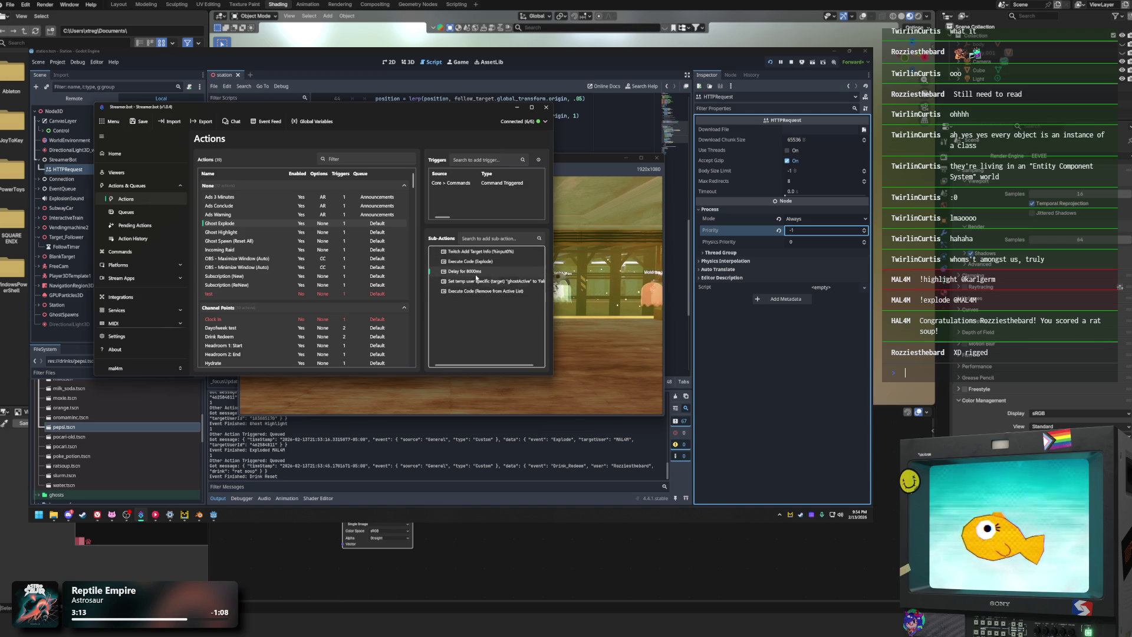
click(265, 258)
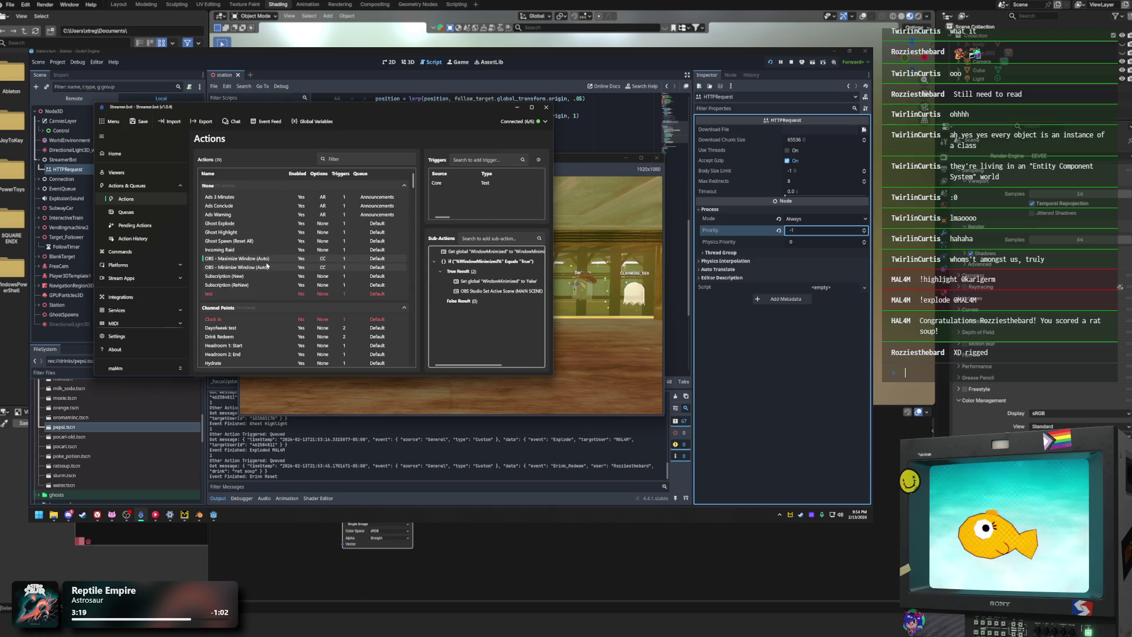
click(243, 224)
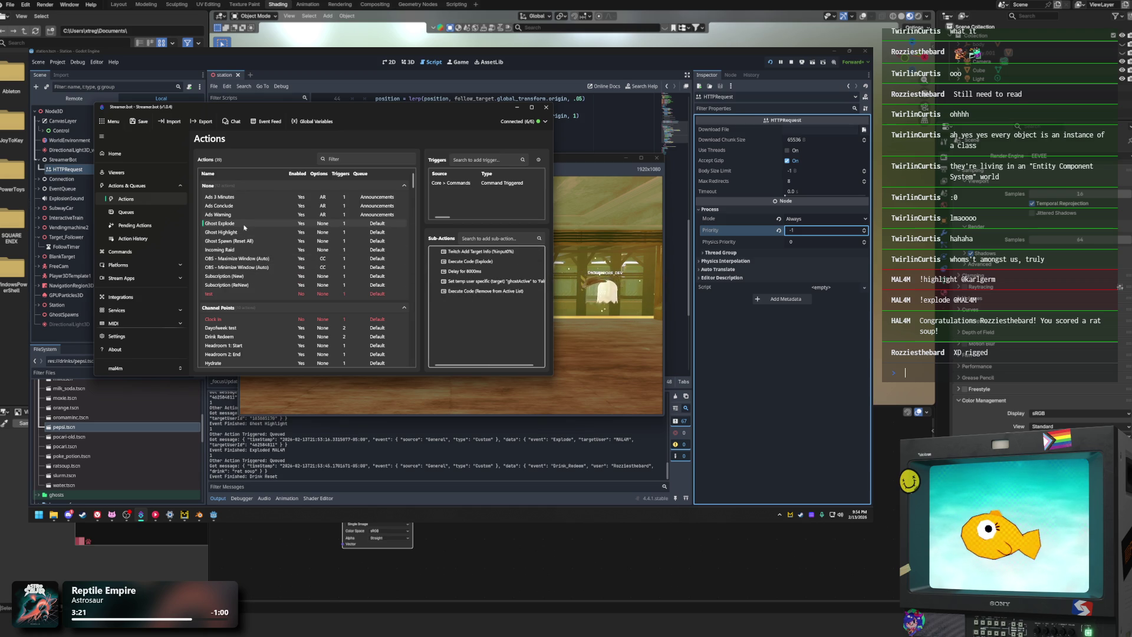
Step: Enable Always Run on the OBS - Maximize Window (Auto) and OBS - Minimize Window (Auto) actions
click(265, 259)
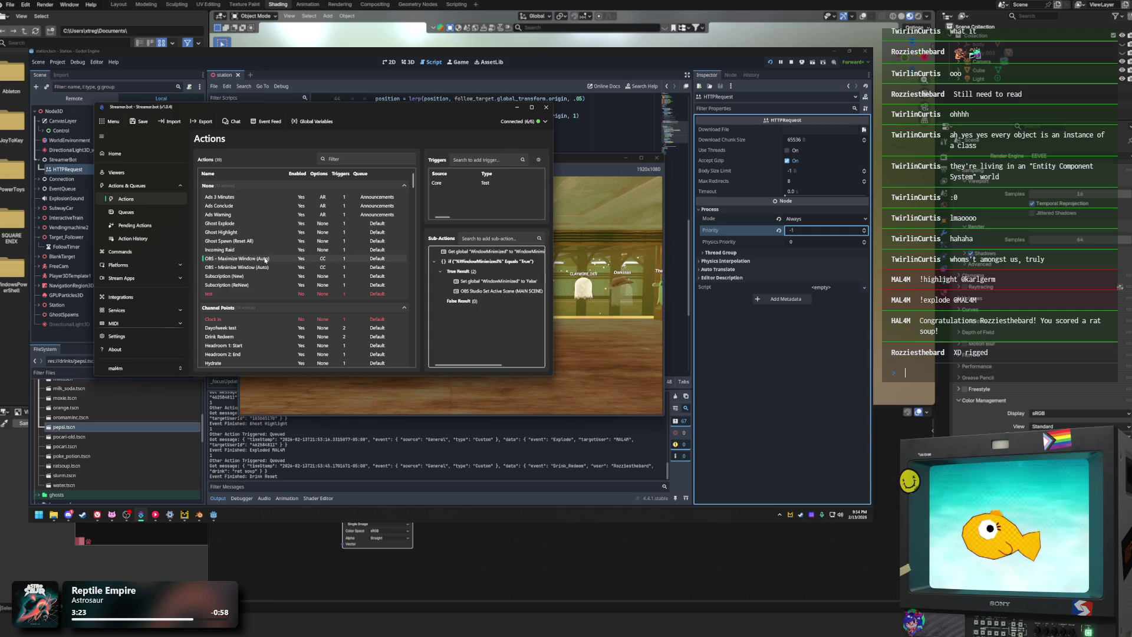
right_click(265, 259)
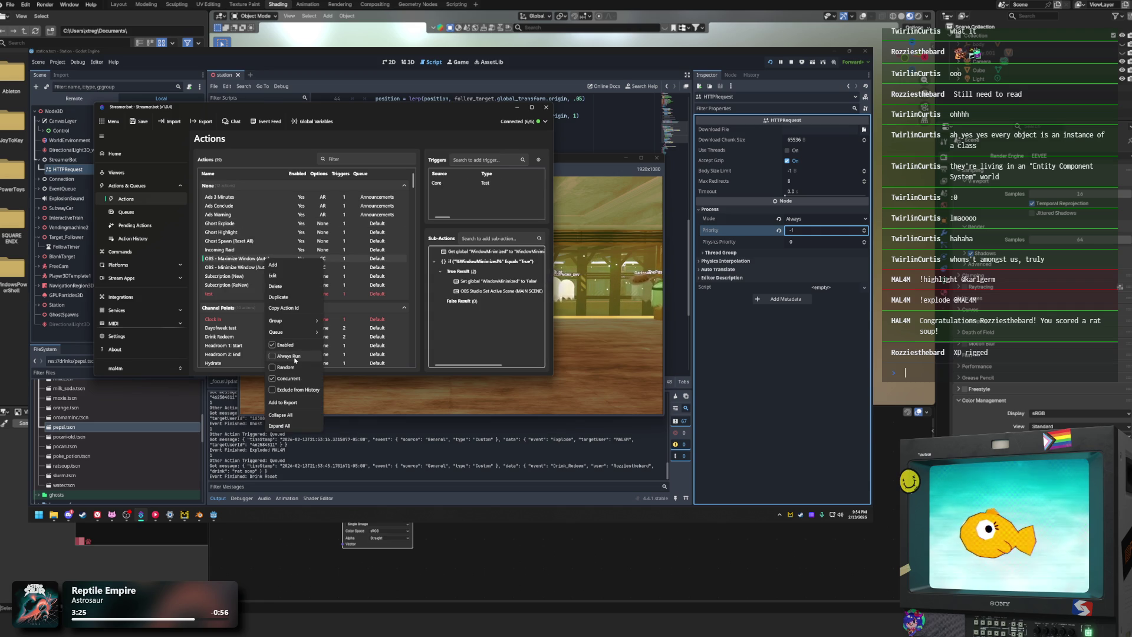
click(272, 275)
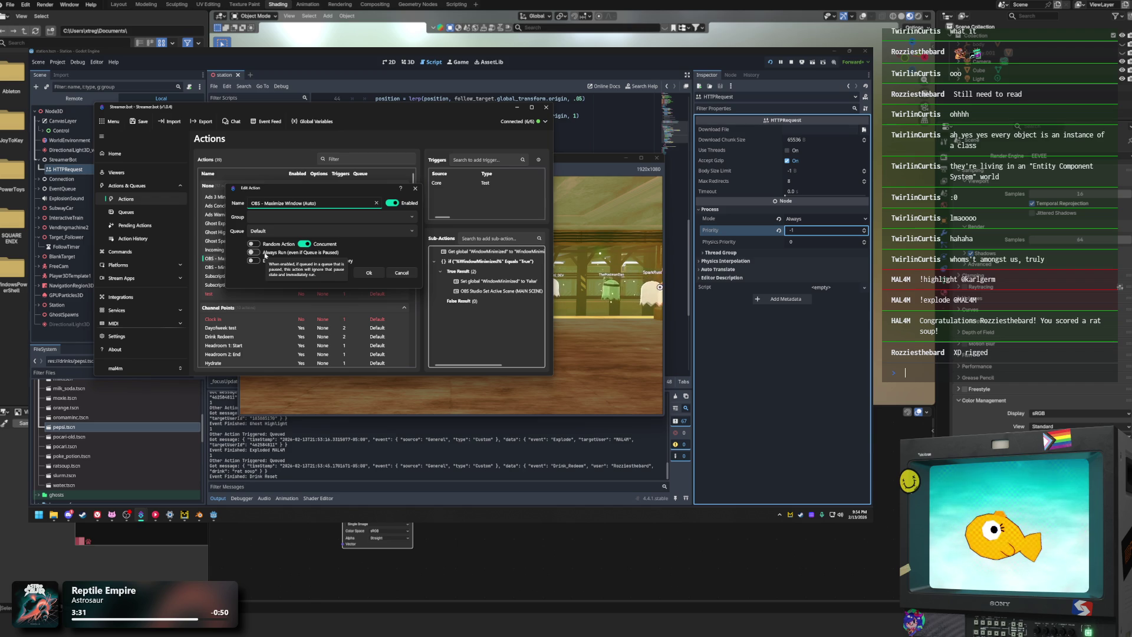
click(253, 252)
click(369, 272)
right_click(248, 268)
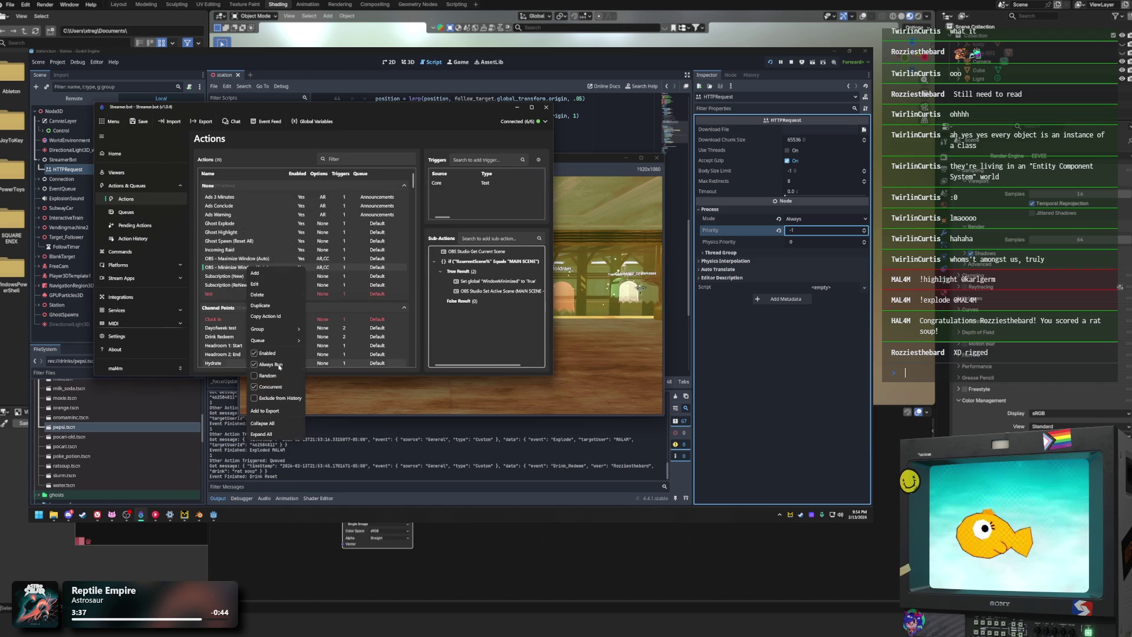
click(270, 365)
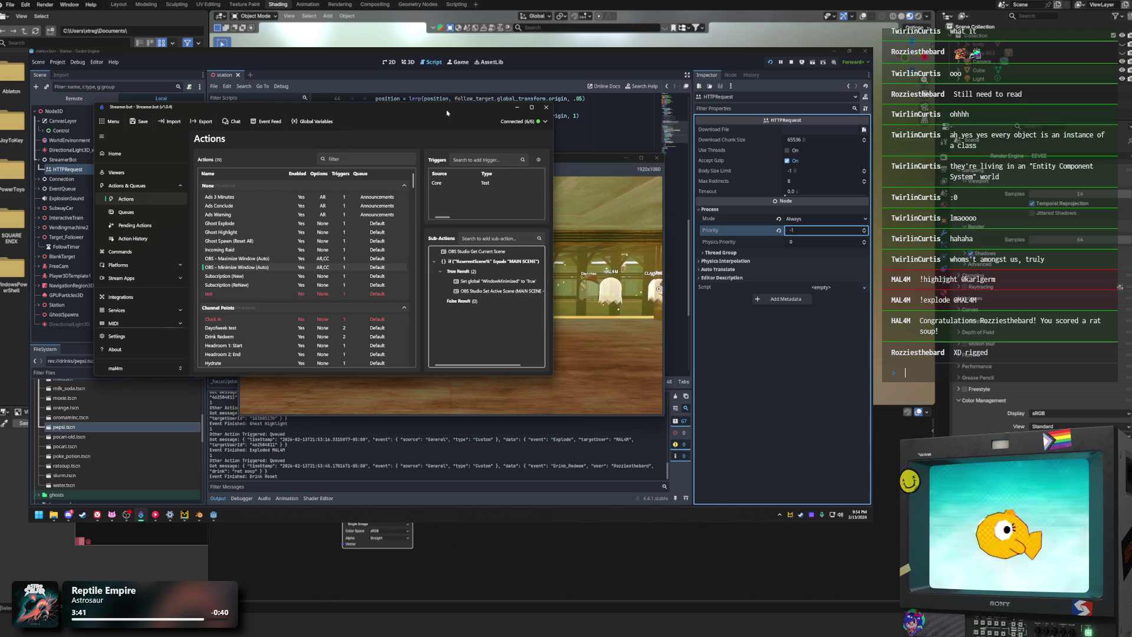
Step: Show the Drink Redeem action's sub-actions and collapse its Drink Picker group
scroll(297, 337, down, 2)
scroll(297, 338, down, 7)
scroll(278, 343, up, 2)
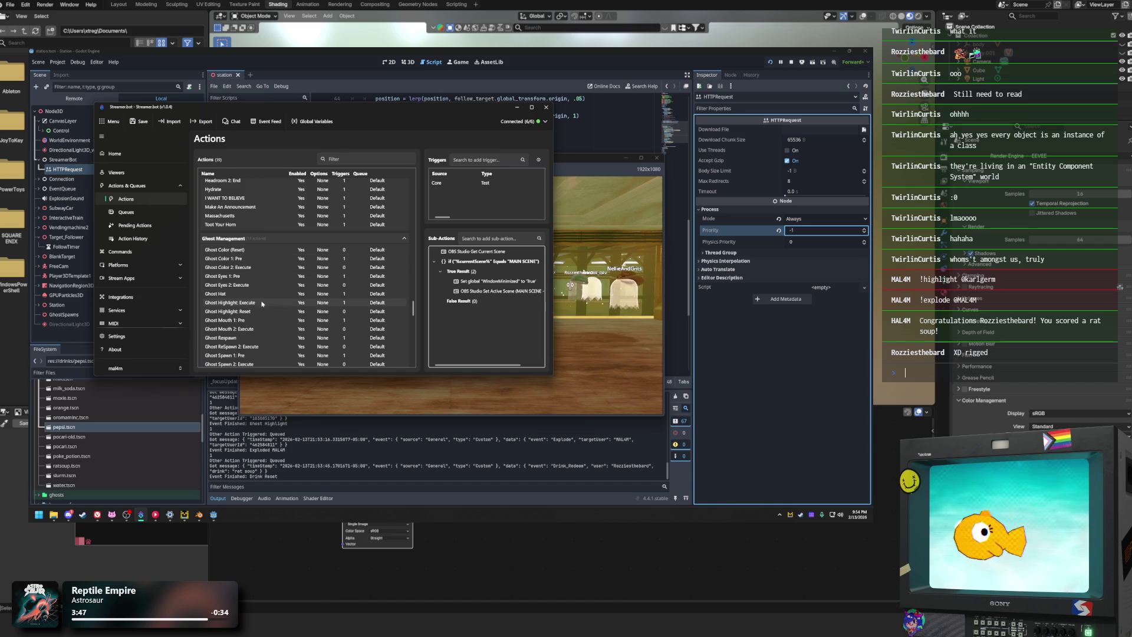
scroll(259, 286, up, 2)
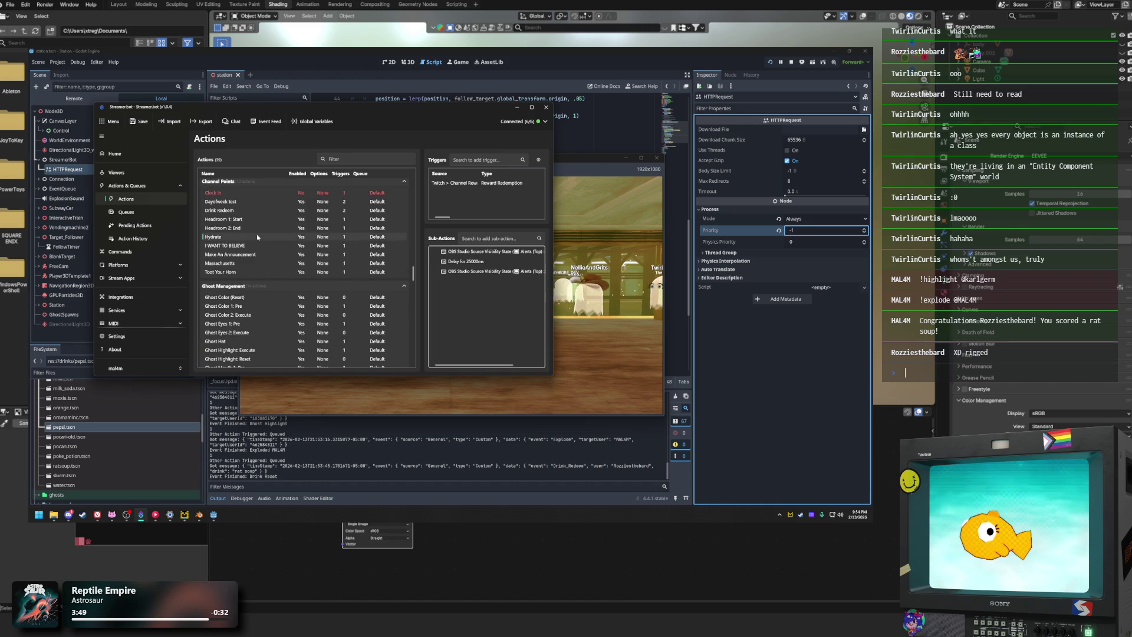
scroll(286, 232, up, 1)
click(286, 225)
click(435, 251)
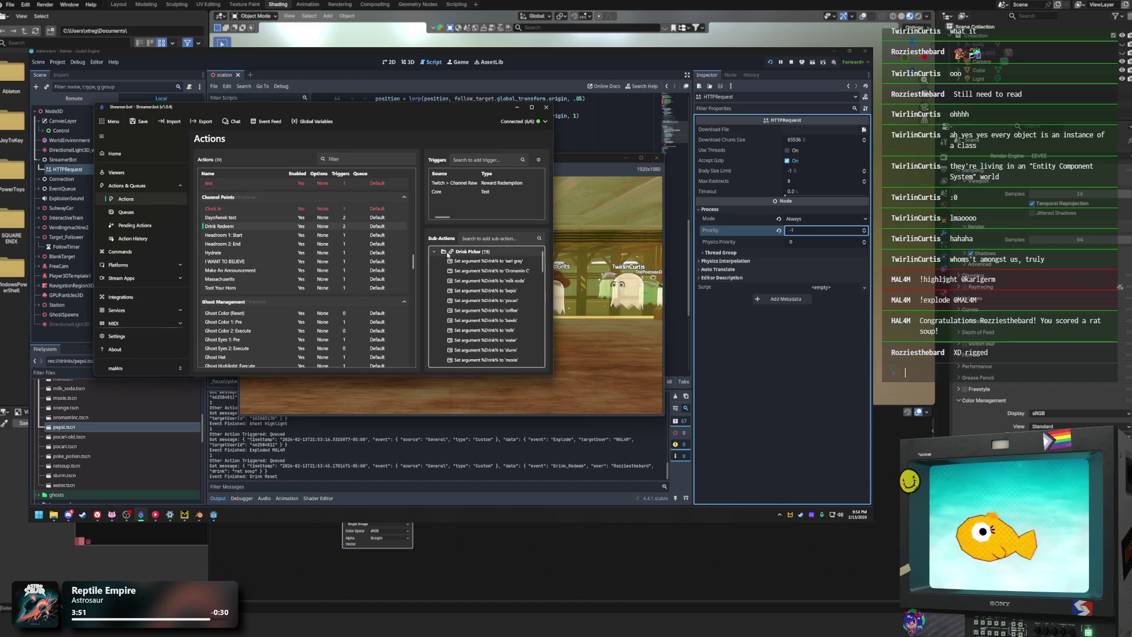
Step: Disable the viewer-name if-condition sub-action and minimize Streamer.bot
right_click(459, 263)
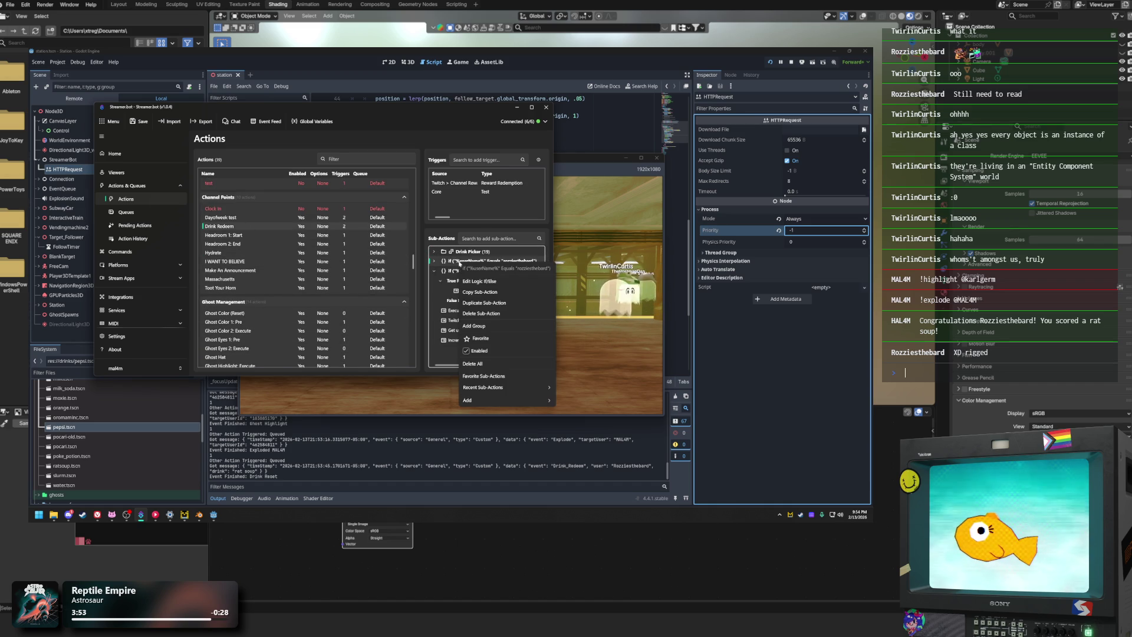
click(493, 352)
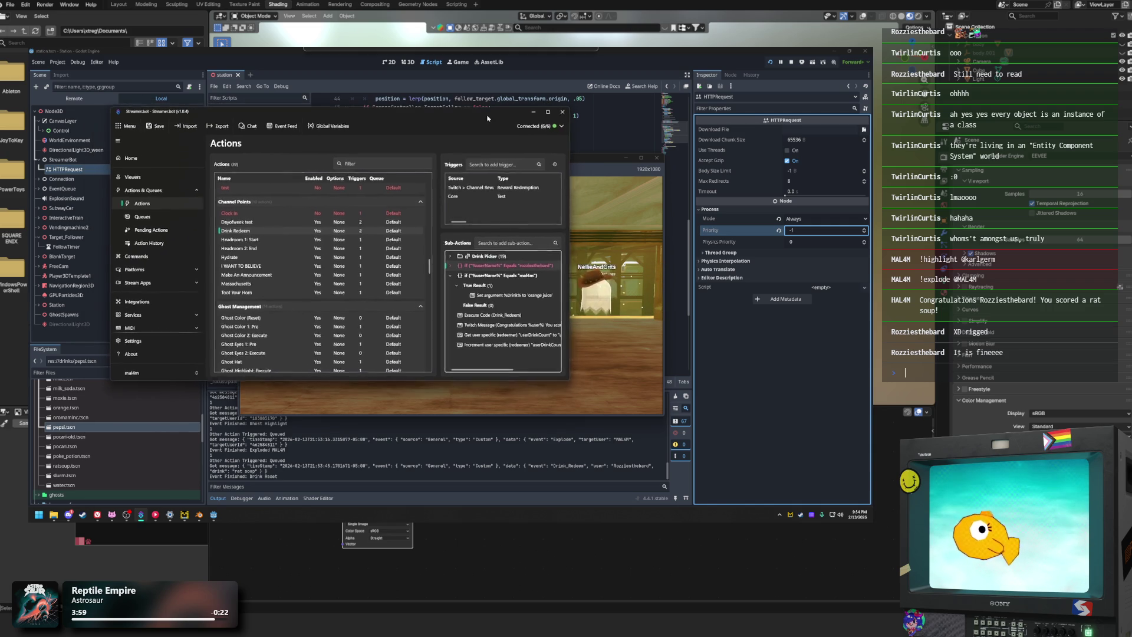
click(517, 107)
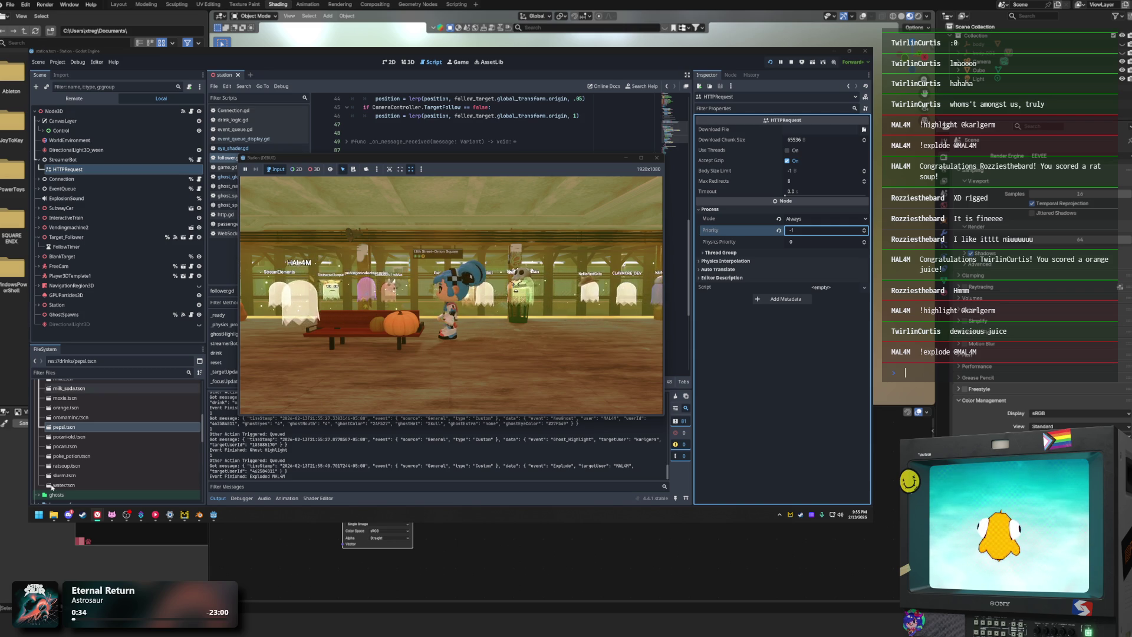
click(141, 515)
Step: Turn off Concurrent and Always Run on OBS - Minimize Window (Auto), then minimize Streamer.bot
mouse_move(477, 189)
mouse_down()
mouse_move(489, 194)
mouse_move(390, 152)
mouse_up()
scroll(283, 265, up, 3)
click(294, 252)
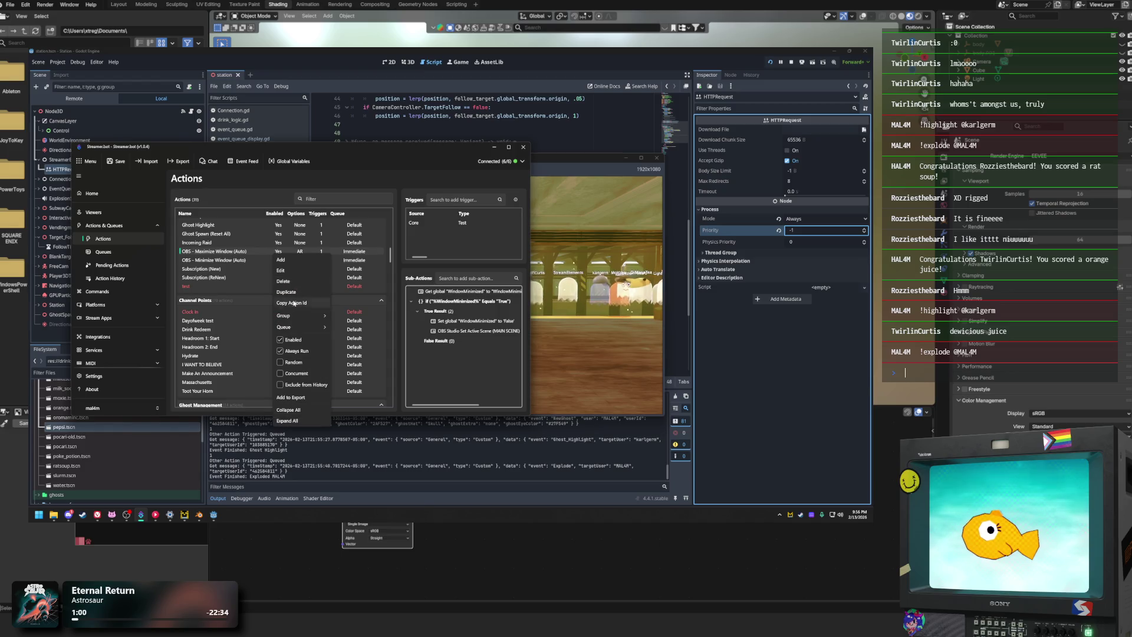
right_click(294, 260)
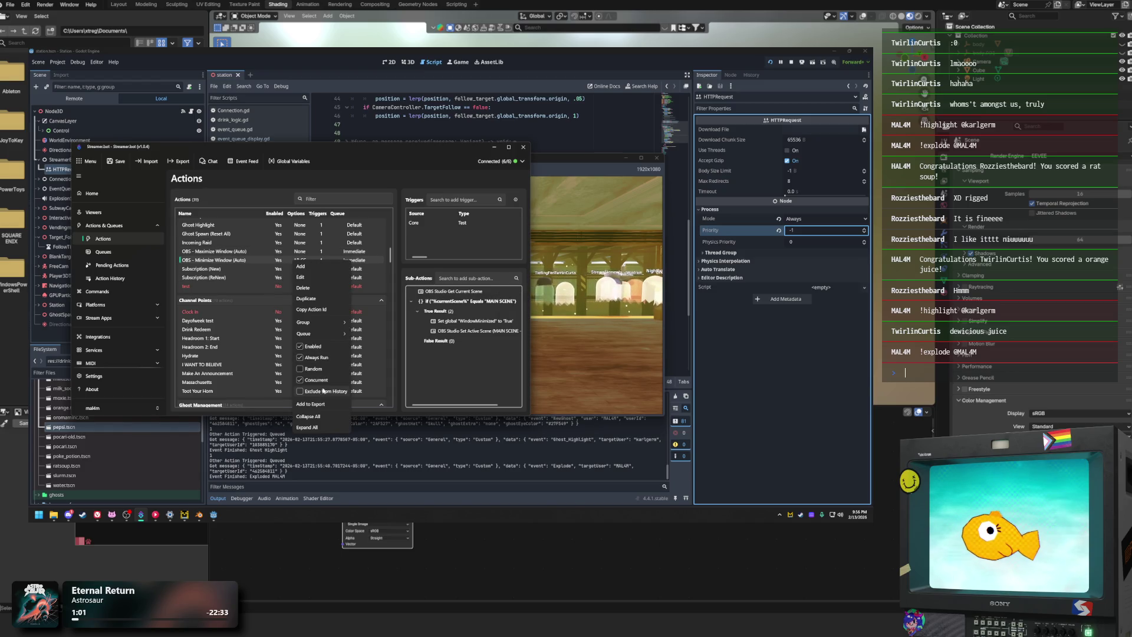
click(318, 386)
right_click(285, 264)
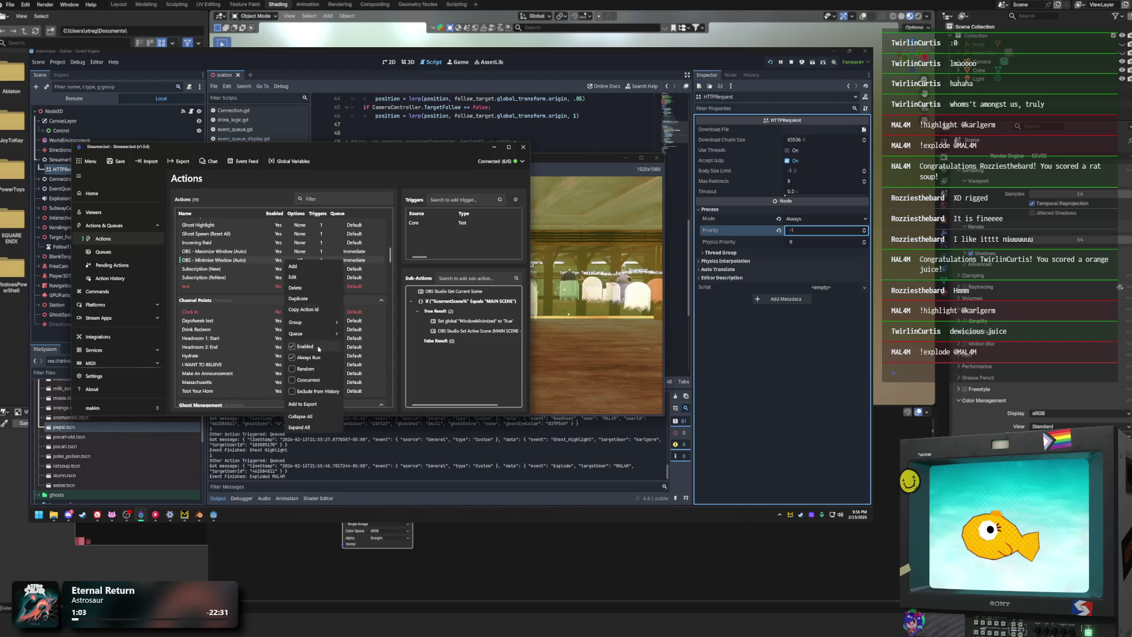
click(315, 368)
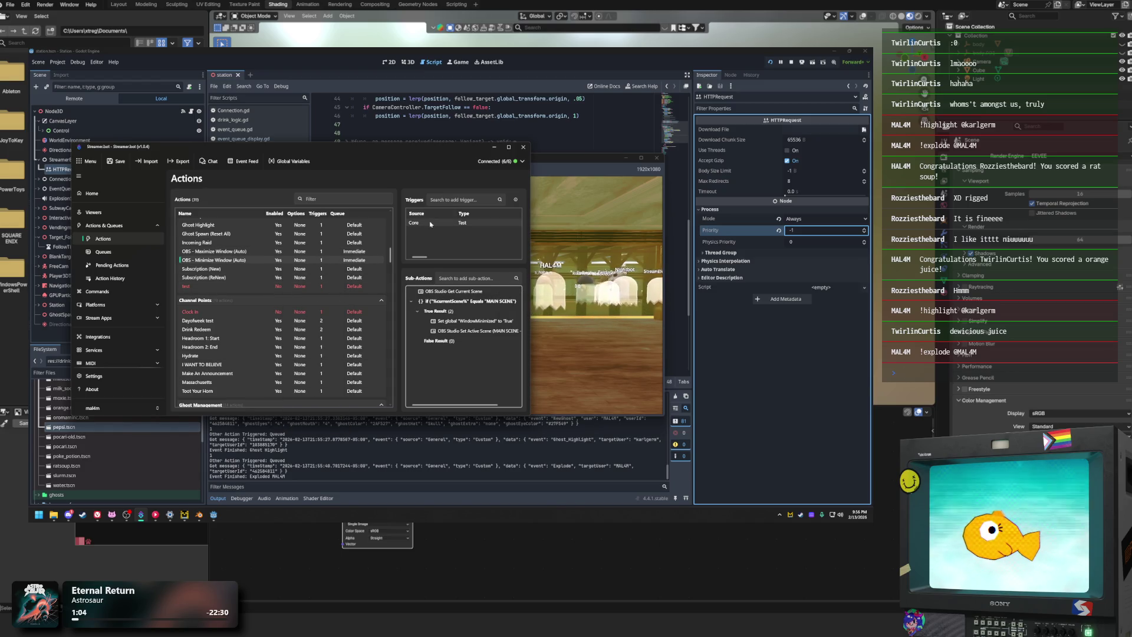
click(493, 148)
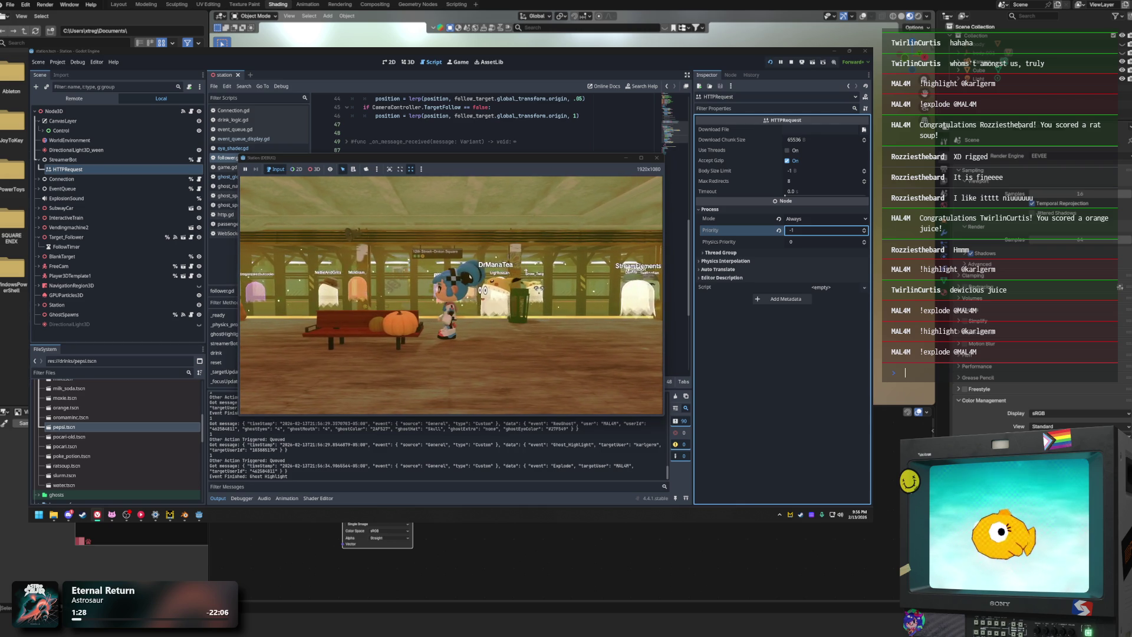
mouse_move(200, 519)
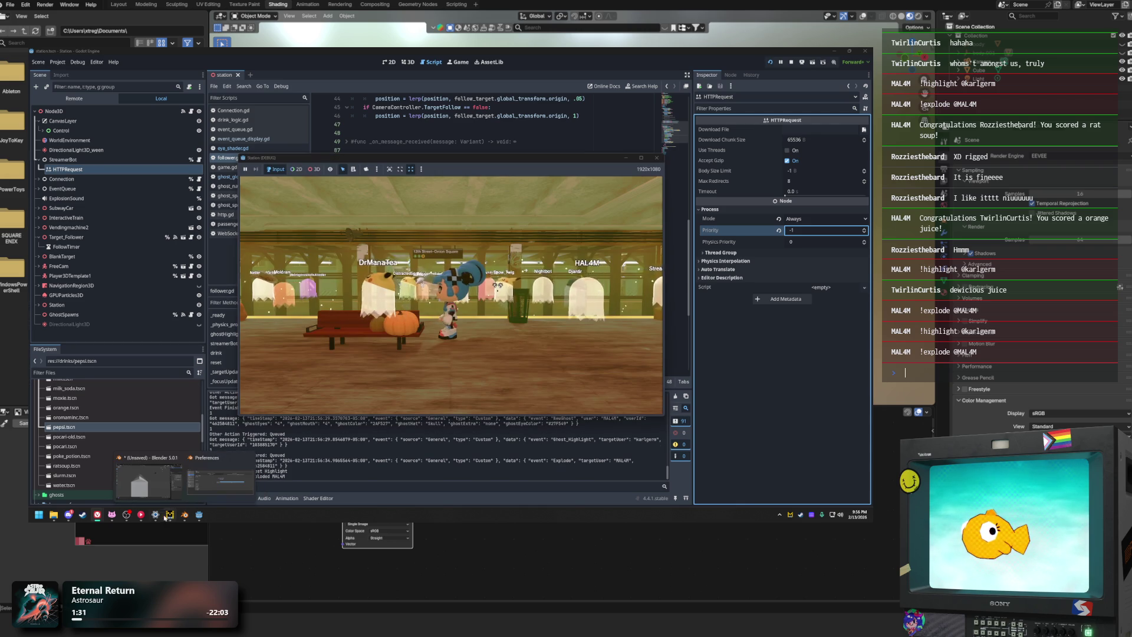
mouse_move(67, 516)
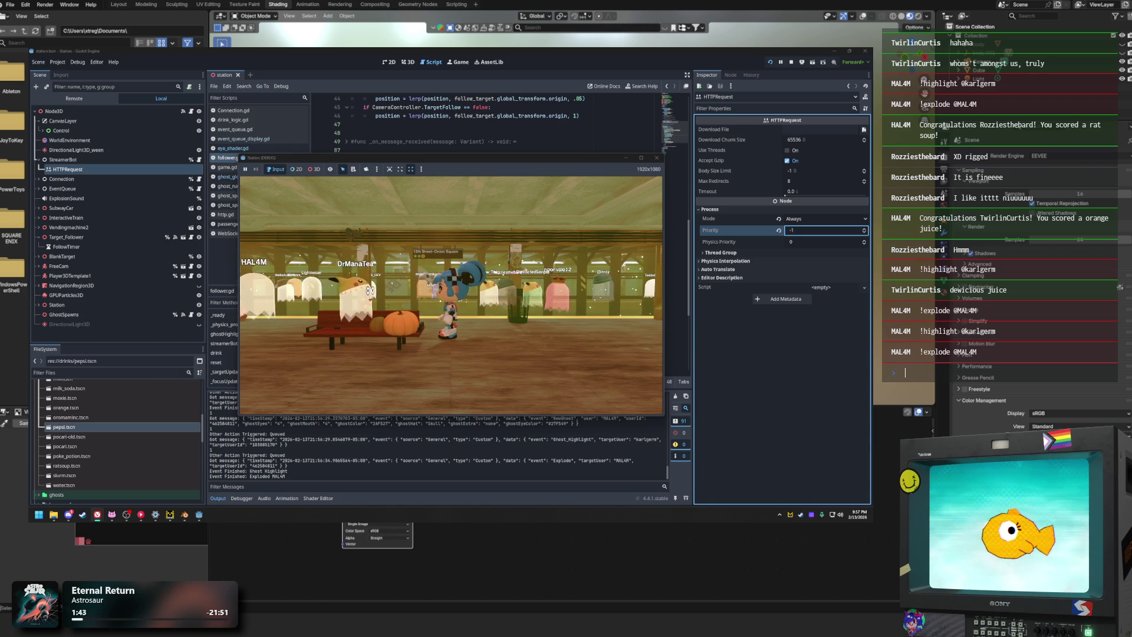
Step: Close the Station game and review ghostHighlight in follower.gd, selecting lines 97–104 and the explode timer lines 103–104
click(630, 157)
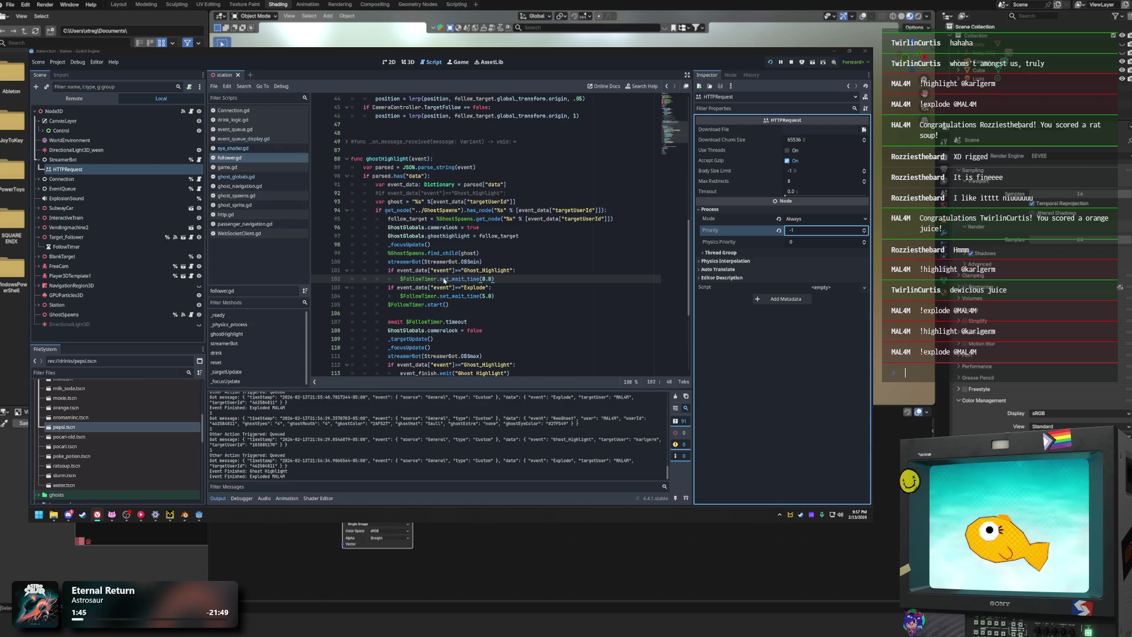
drag(507, 296, 447, 236)
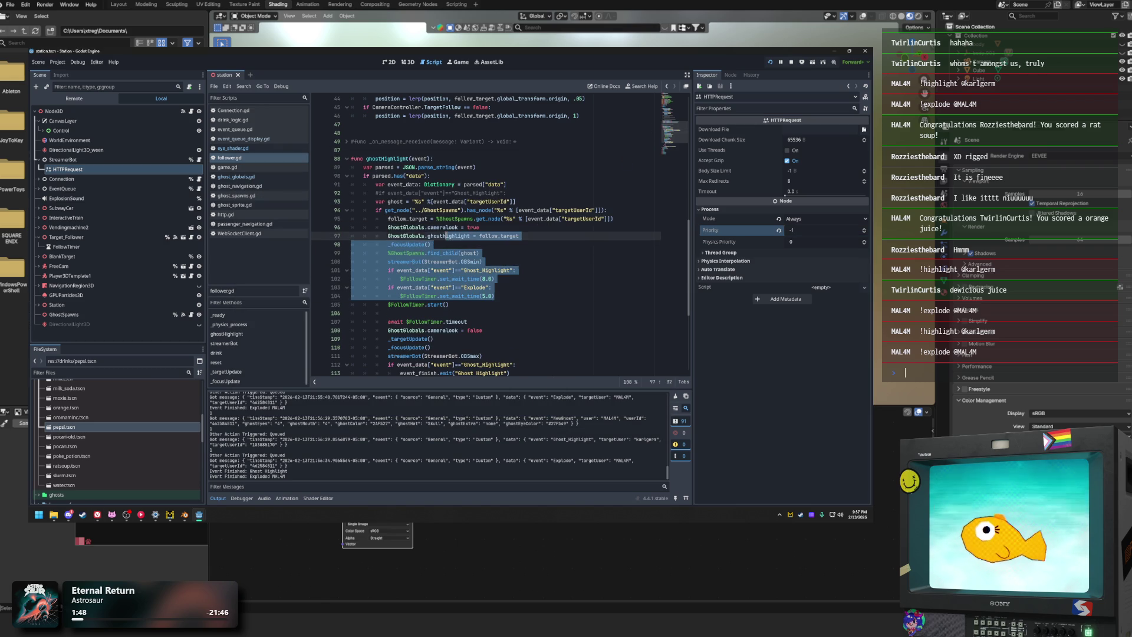
drag(495, 296, 389, 287)
click(519, 297)
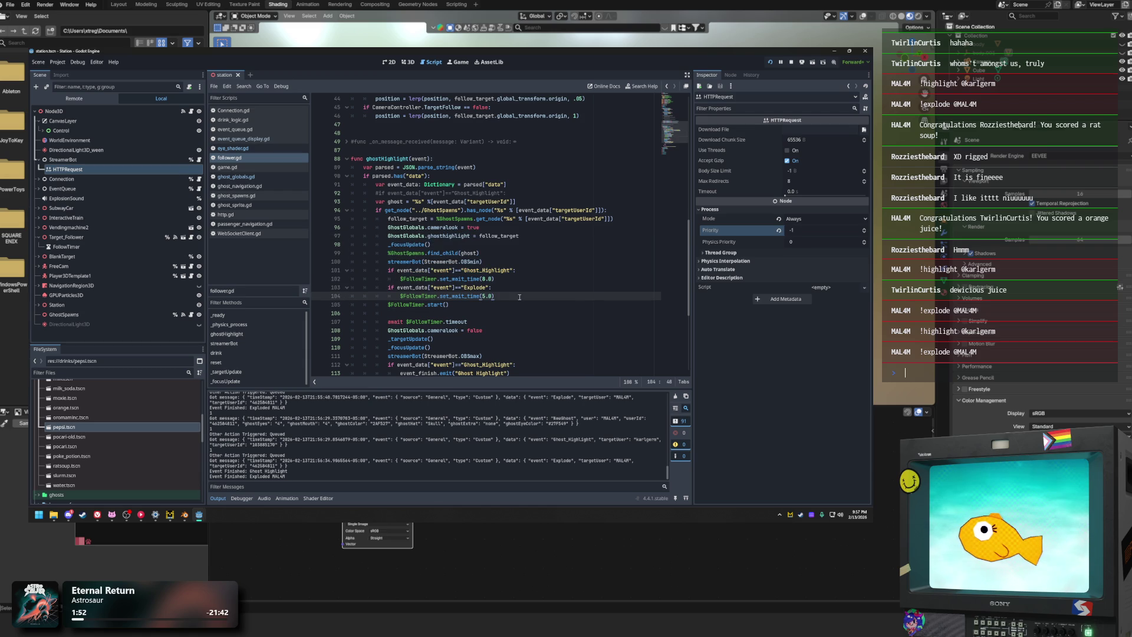
key(Up)
key(Up)
key(Up)
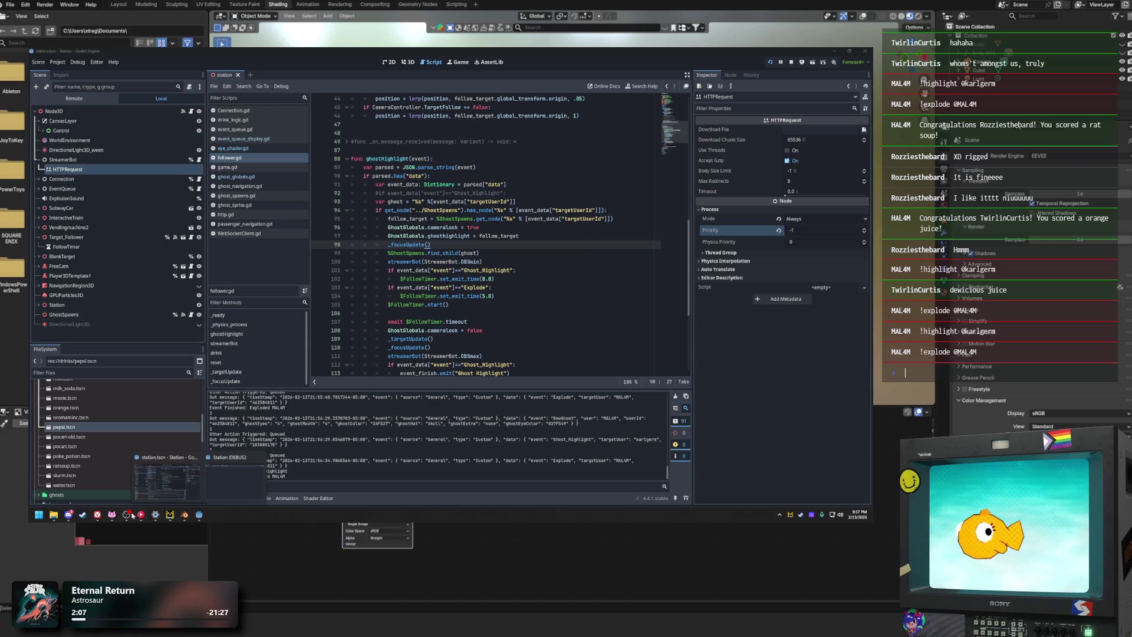
click(780, 514)
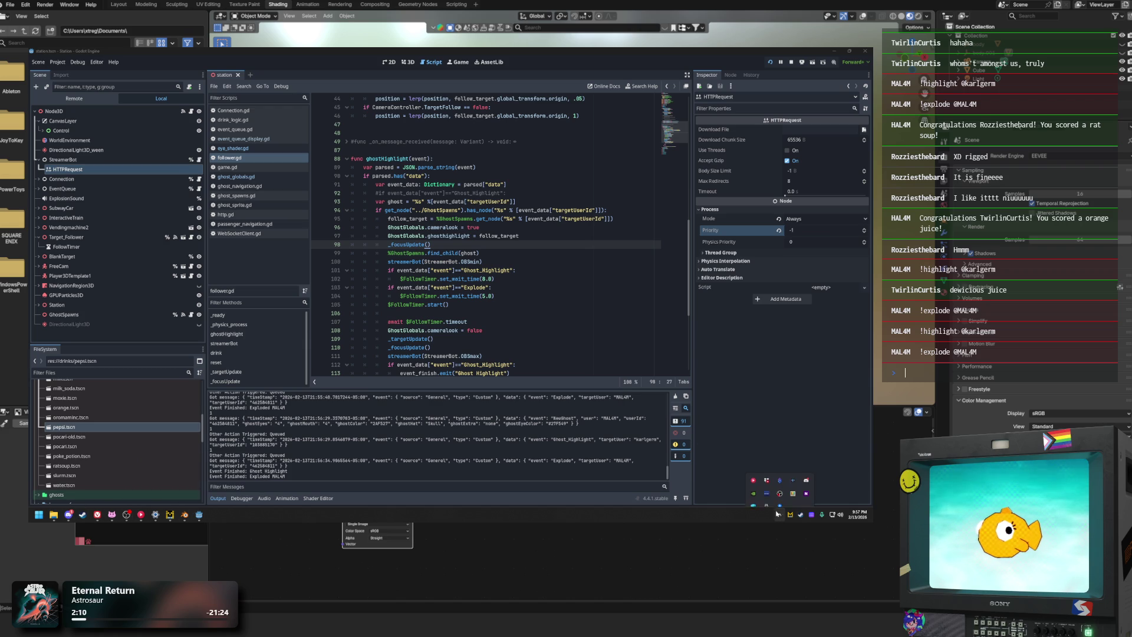
Step: Restore Streamer.bot from the tray and view the Ghost Spawn (Reset All) action's sub-actions
click(789, 470)
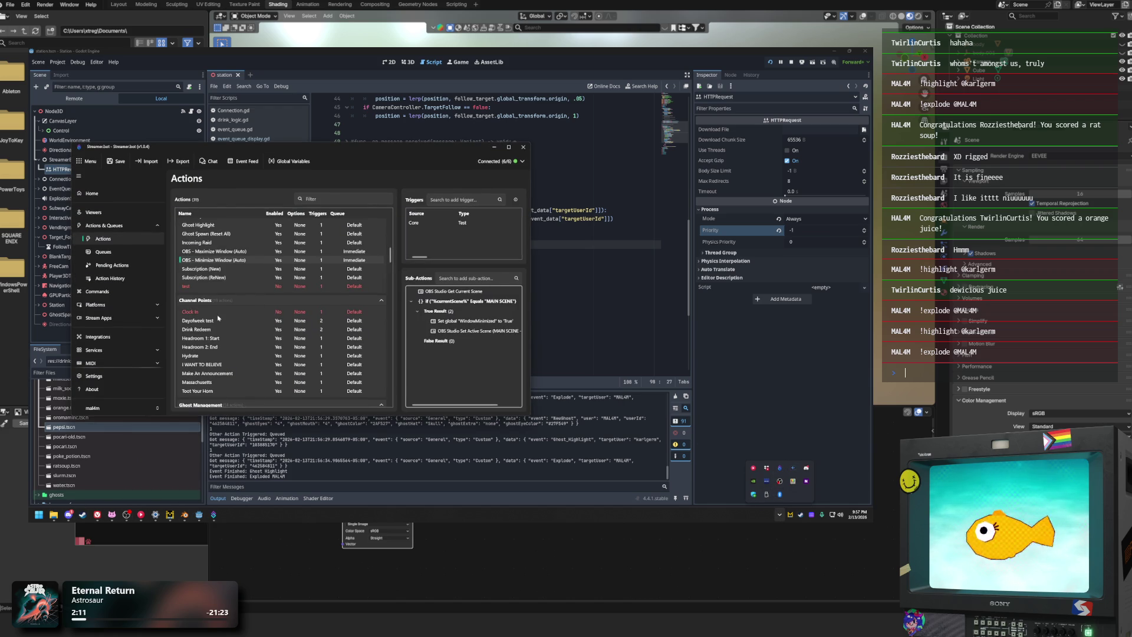
scroll(120, 238, down, 1)
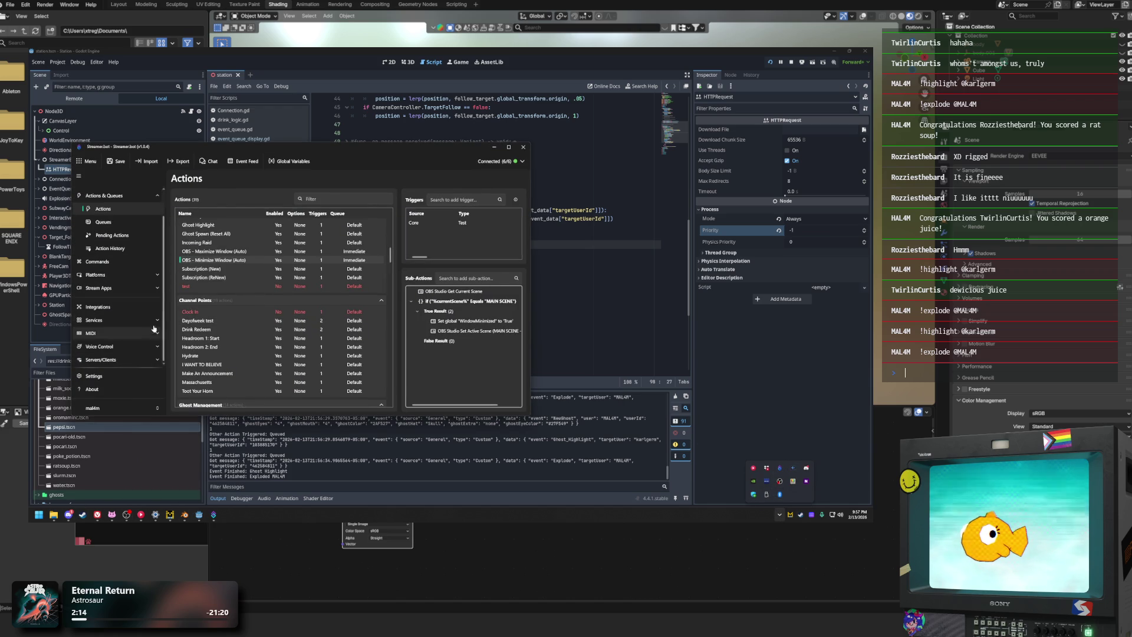
scroll(321, 280, up, 2)
click(305, 281)
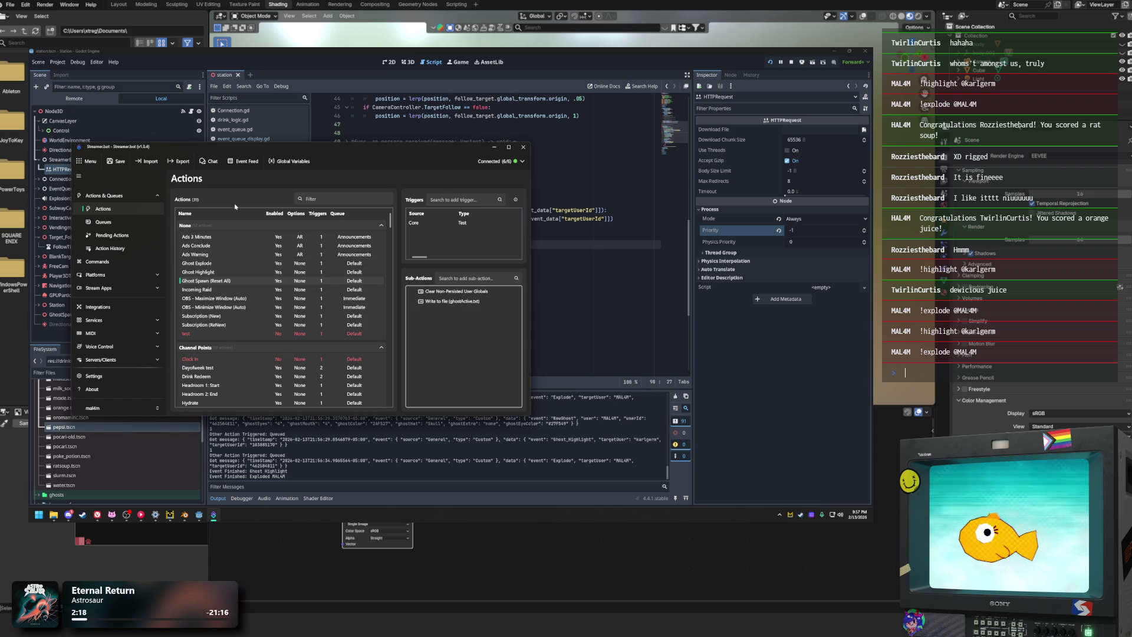
Step: Check the HTTP Server settings under Integrations > Servers/Clients, including its folder mappings
click(135, 308)
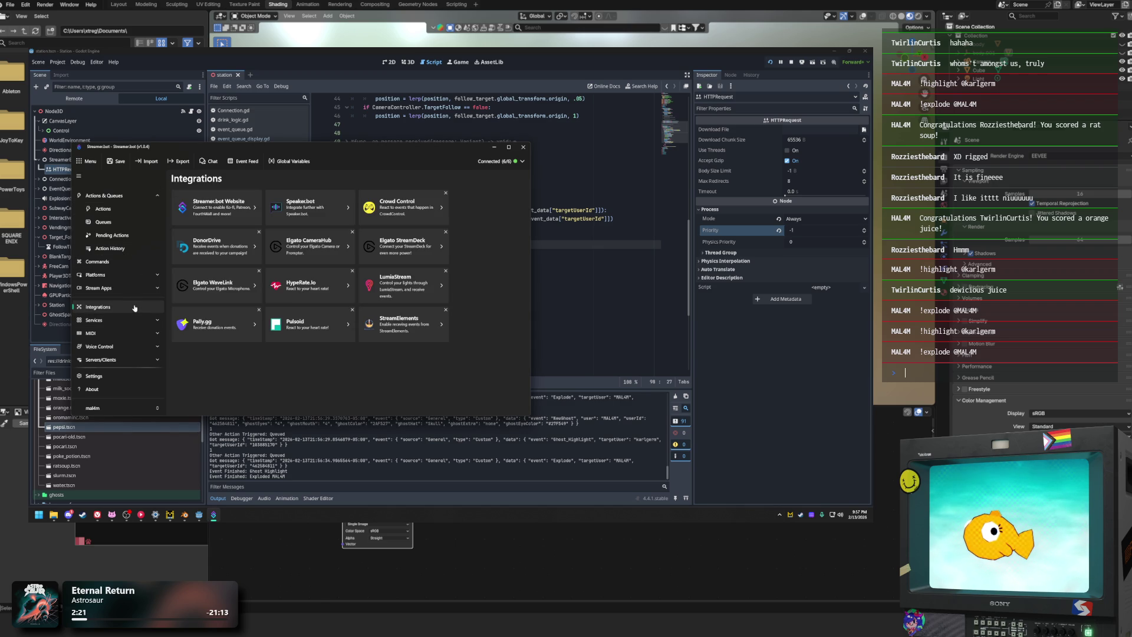
click(146, 357)
click(314, 234)
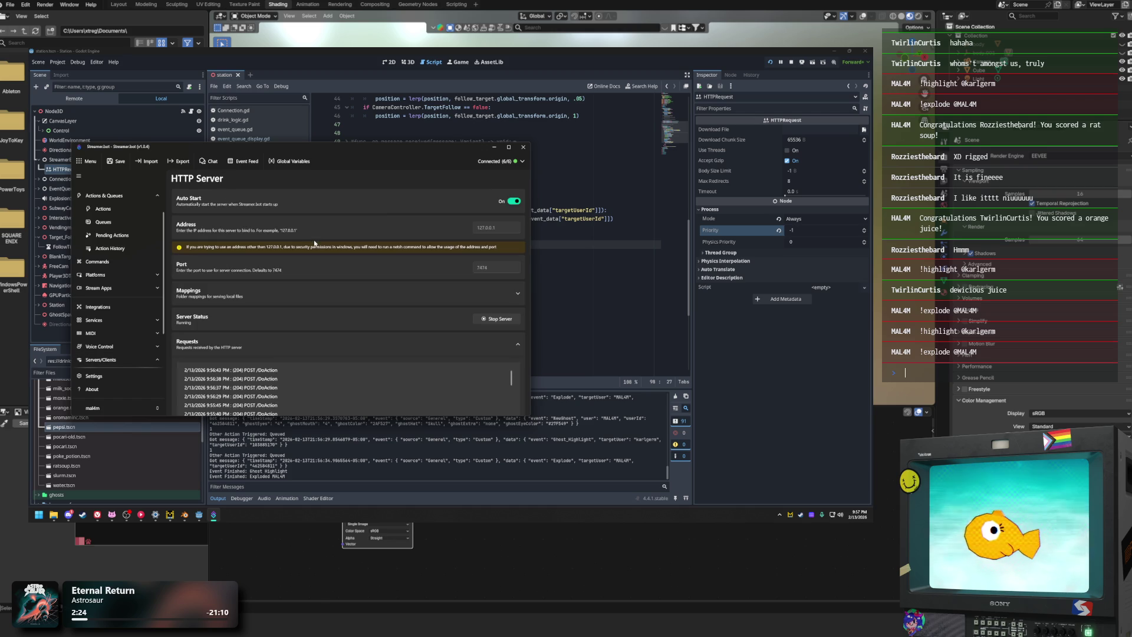
click(293, 298)
click(369, 296)
scroll(310, 347, down, 3)
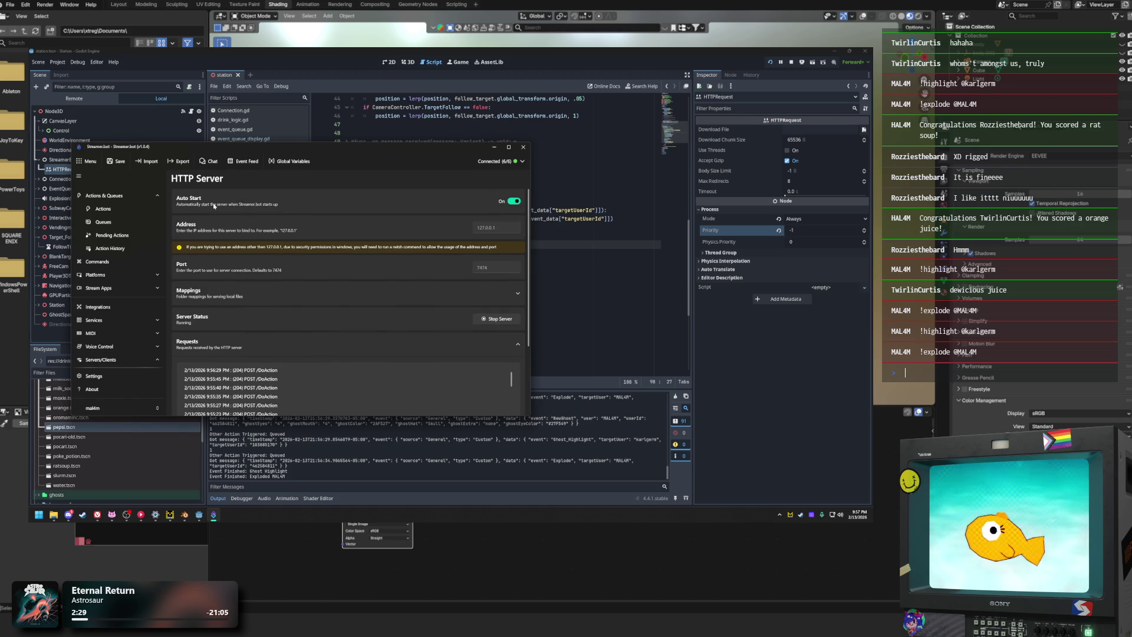
Step: Open the Edit dialog for the Immediate queue under Actions & Queues > Queues
click(103, 209)
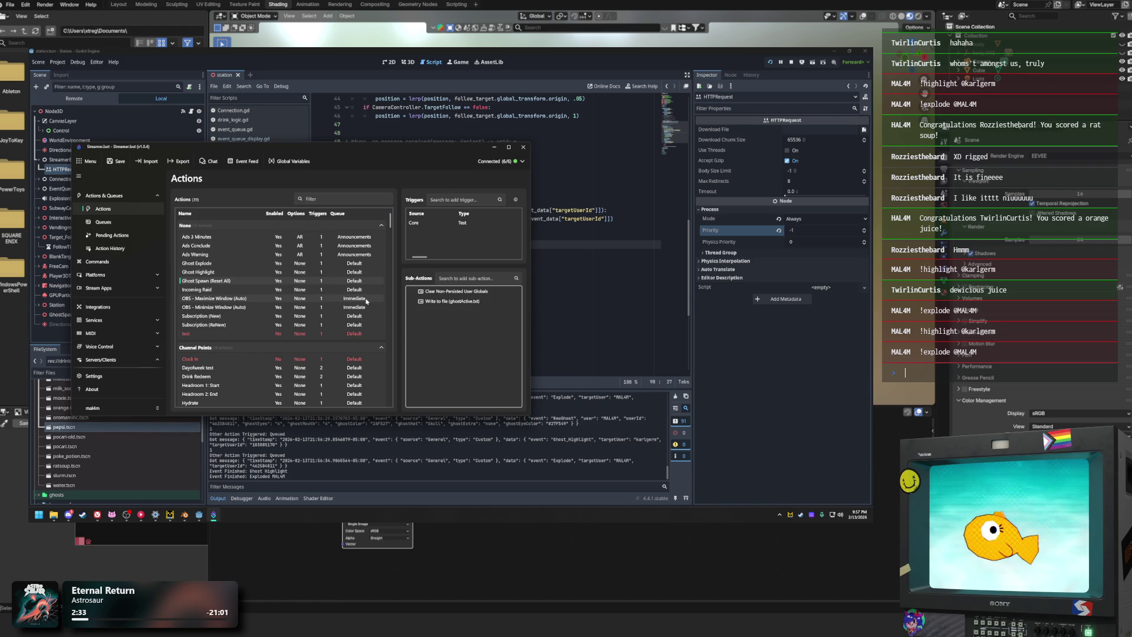
click(149, 224)
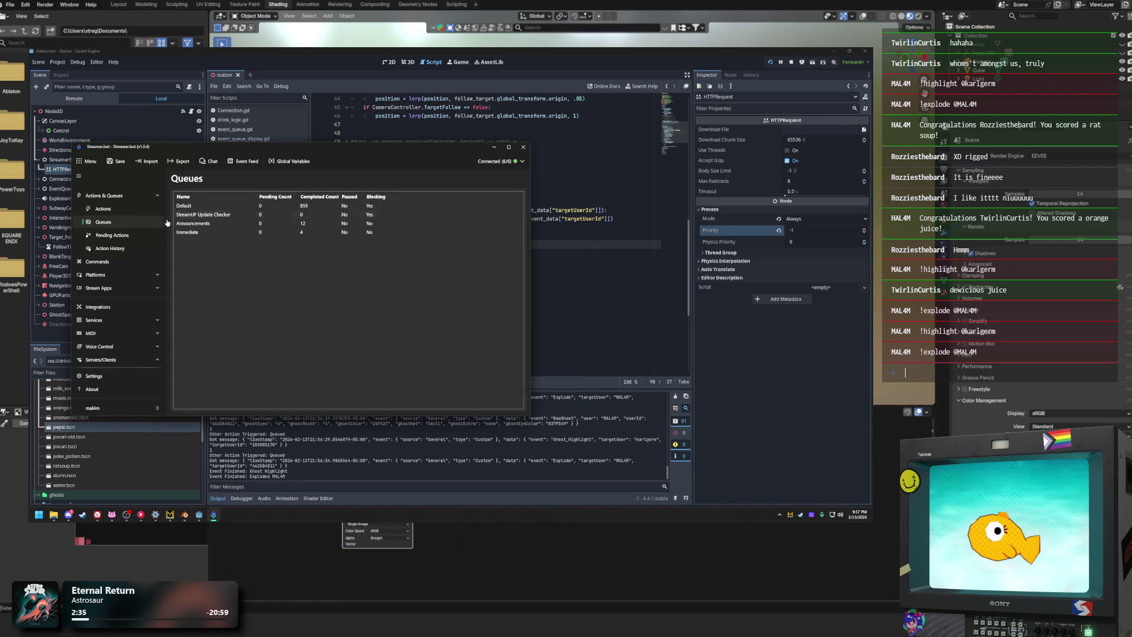
right_click(275, 234)
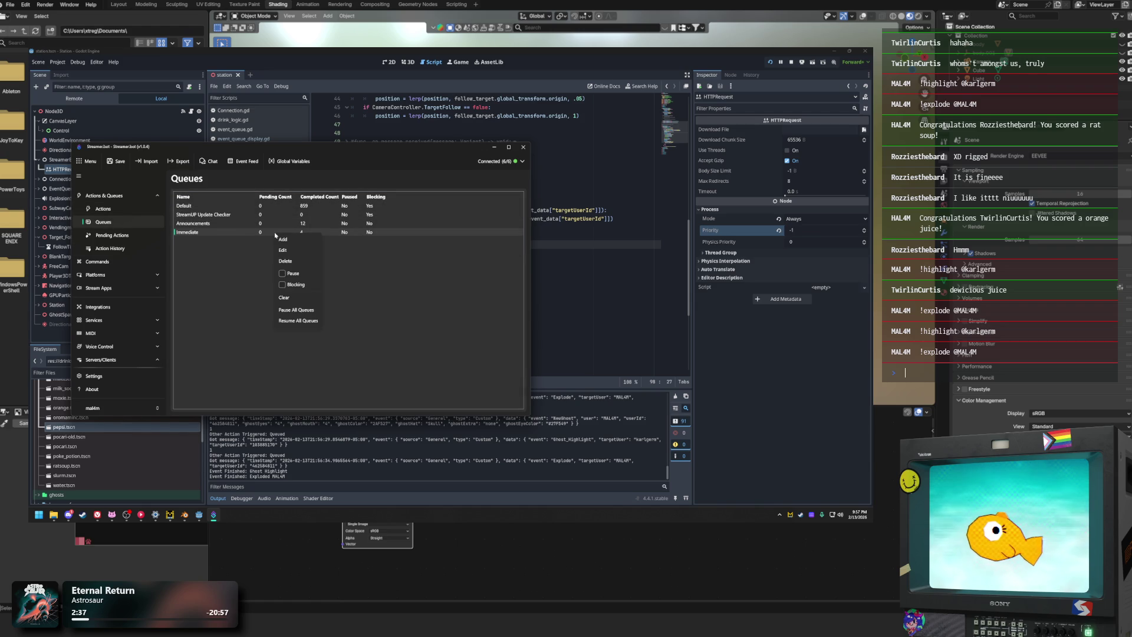
click(317, 250)
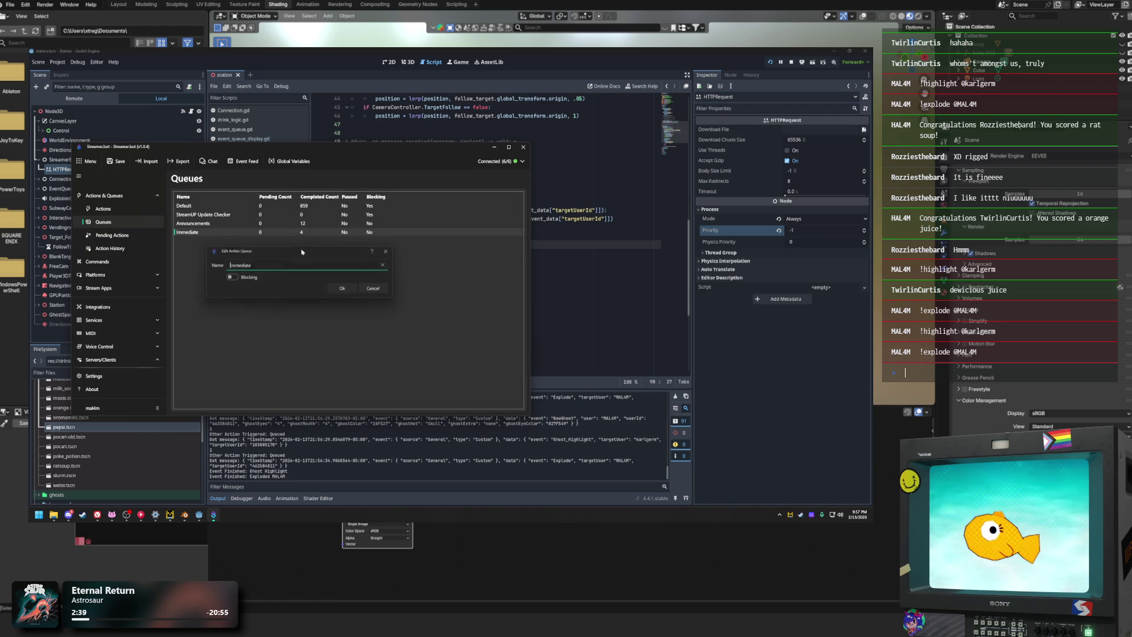
click(378, 290)
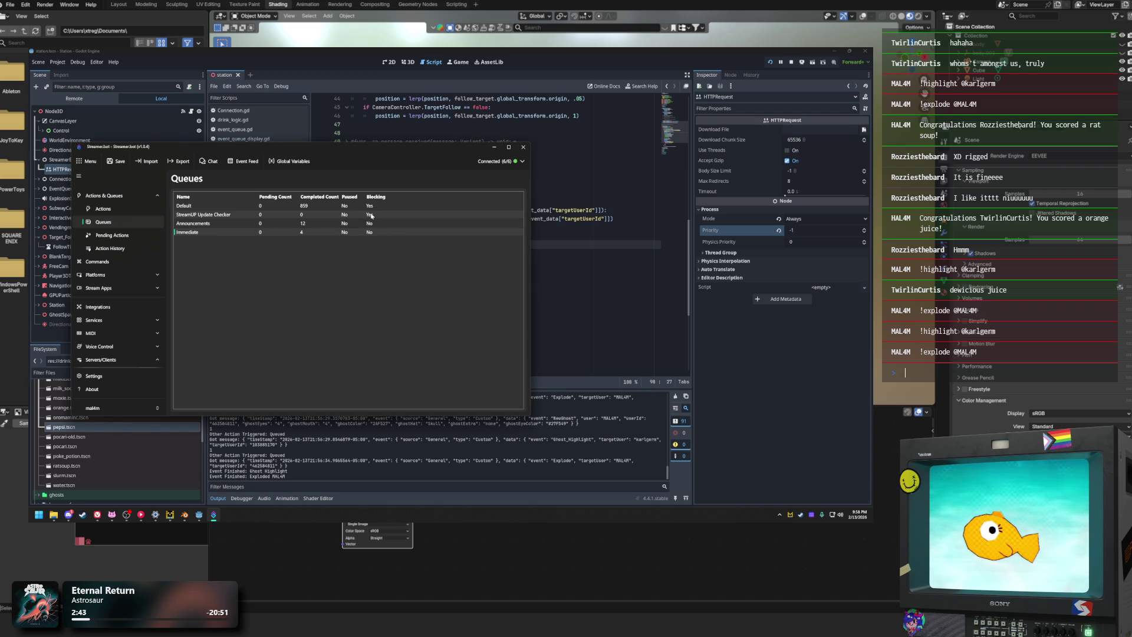
right_click(361, 233)
click(378, 250)
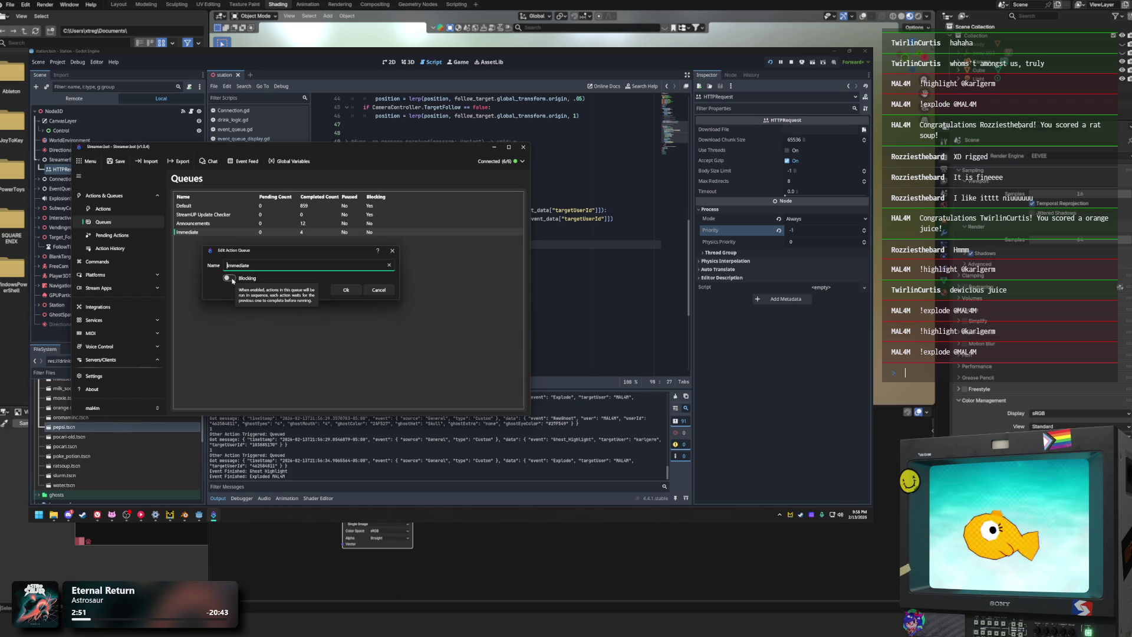
key(Return)
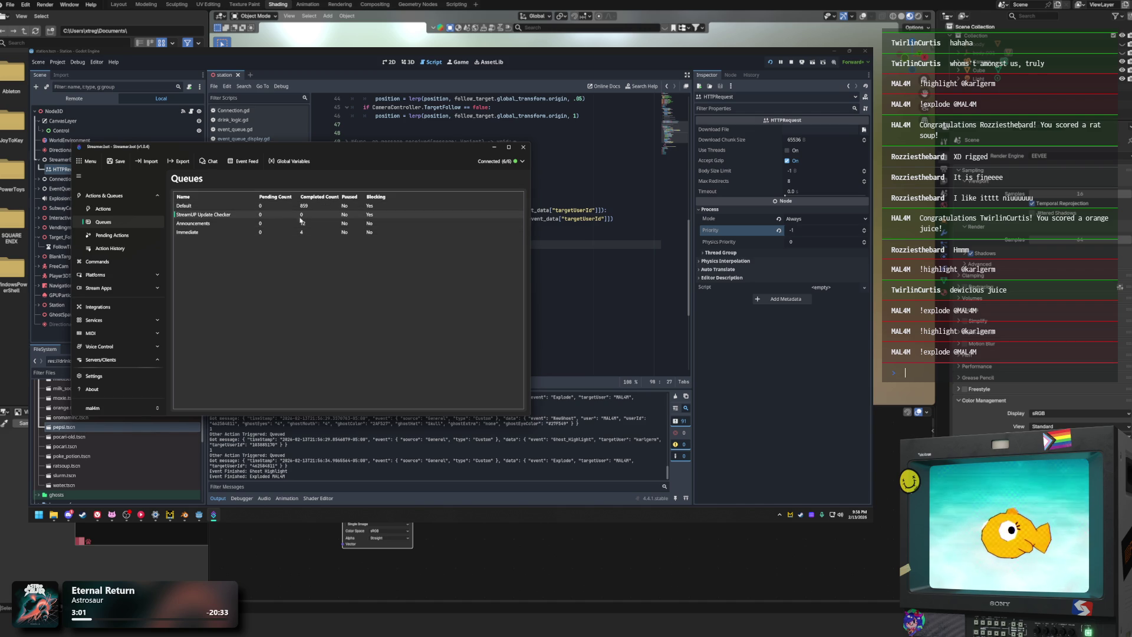
click(331, 225)
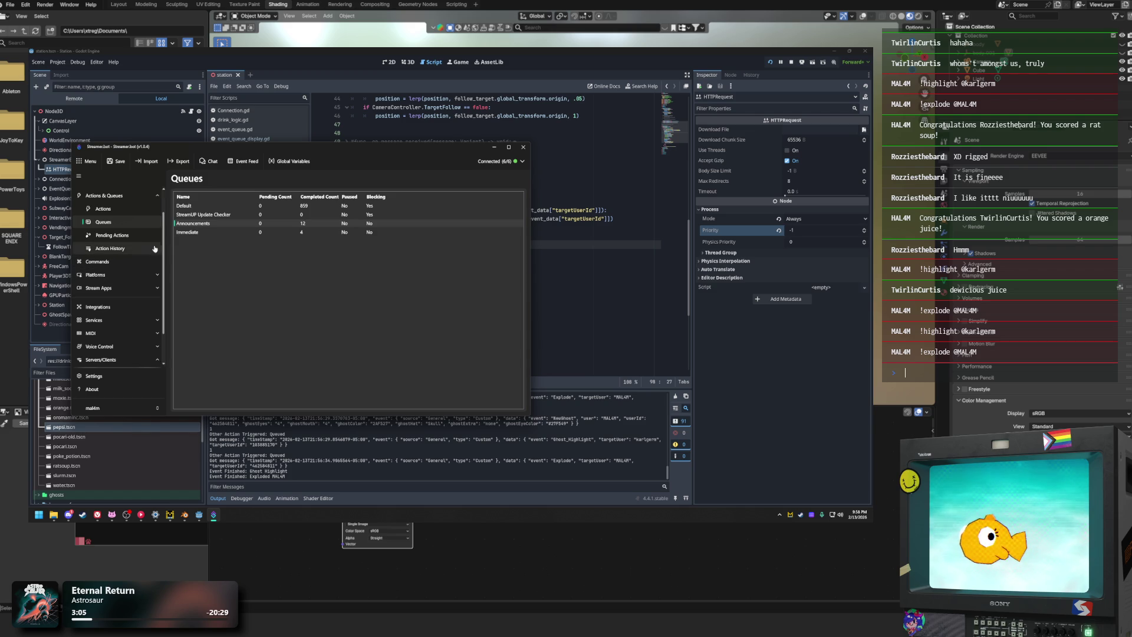
click(134, 235)
Step: Browse Action History, inspecting Ghost Spawn 1: Pre and OBS - Maximize Window (Auto) entries, then minimize Streamer.bot
click(137, 250)
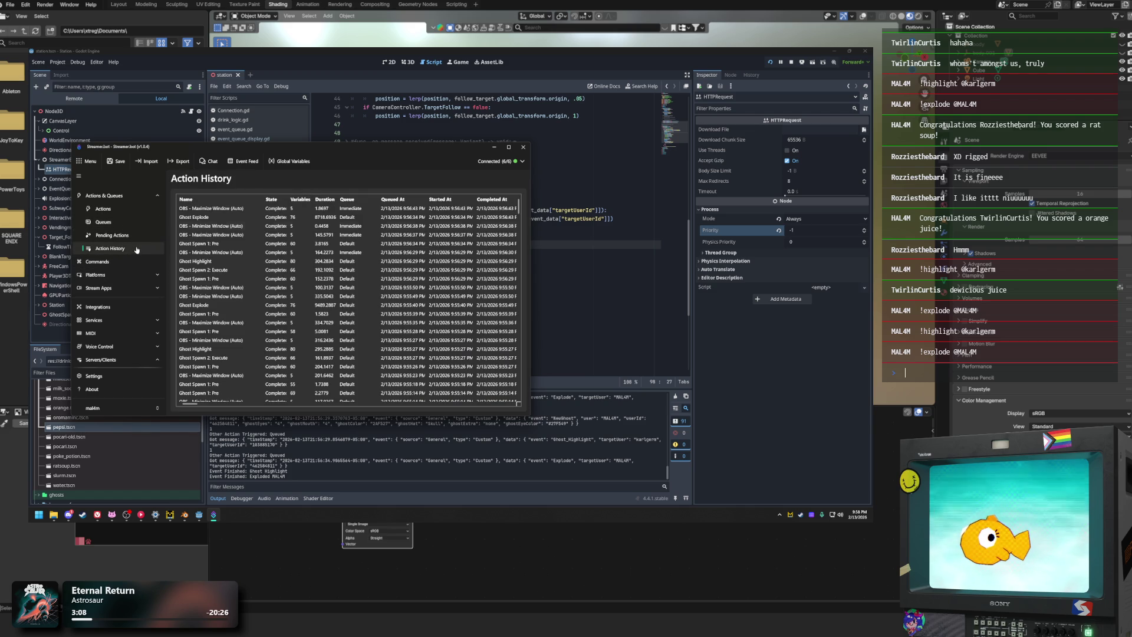
scroll(314, 217, down, 3)
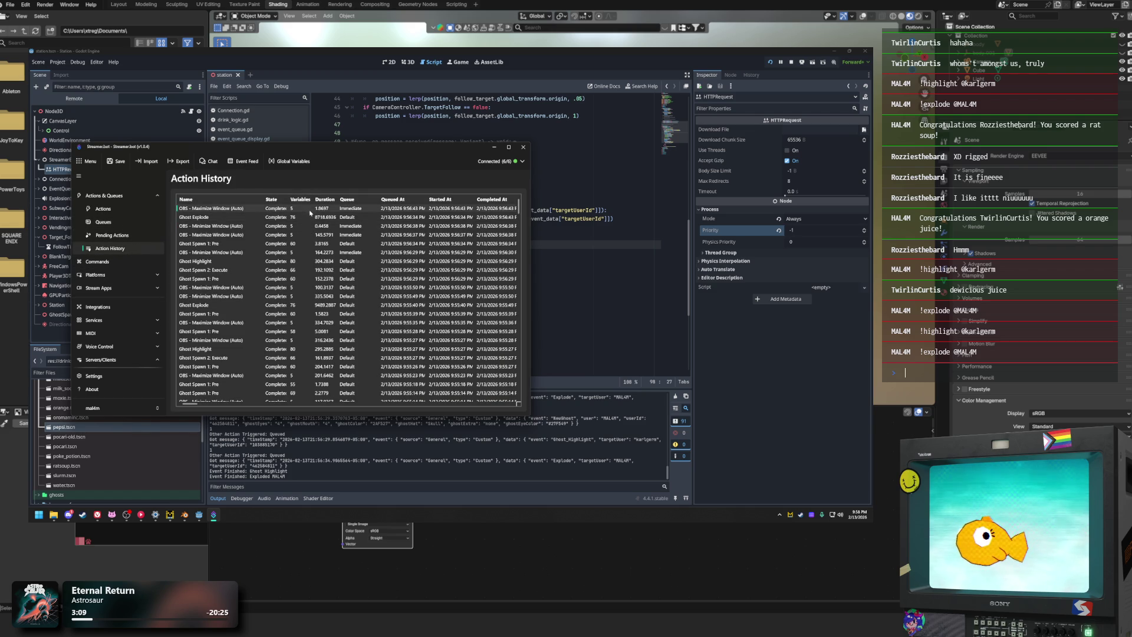
scroll(332, 234, up, 3)
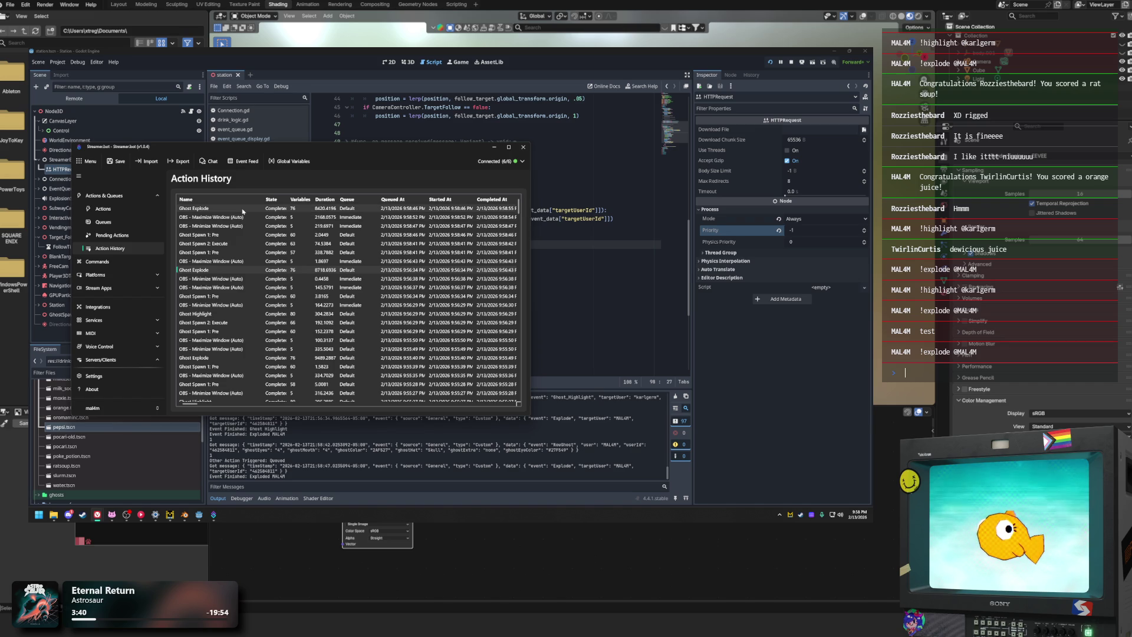
click(250, 235)
click(251, 217)
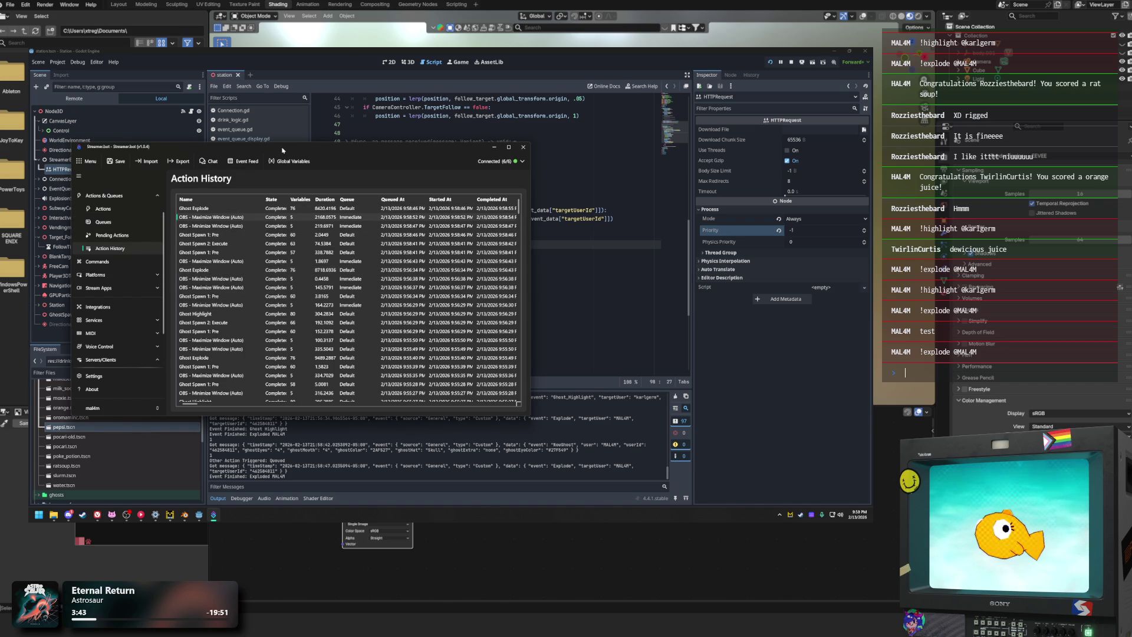
click(494, 147)
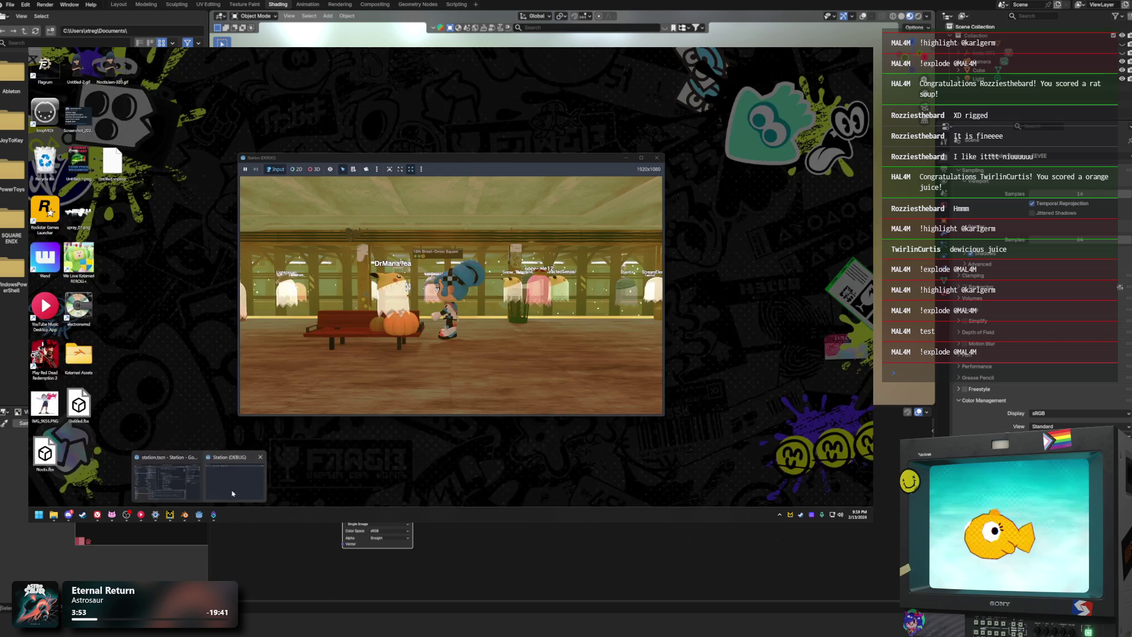
Step: Bring the Station (DEBUG) game to the front, watch it run, then close it
click(194, 442)
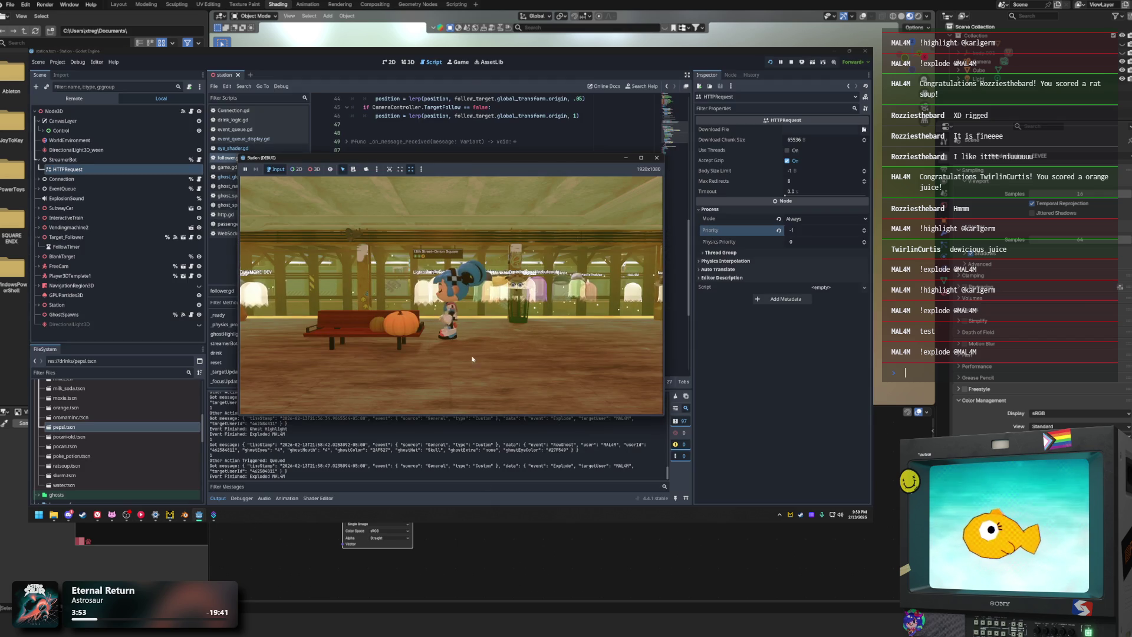
key(alt+Tab)
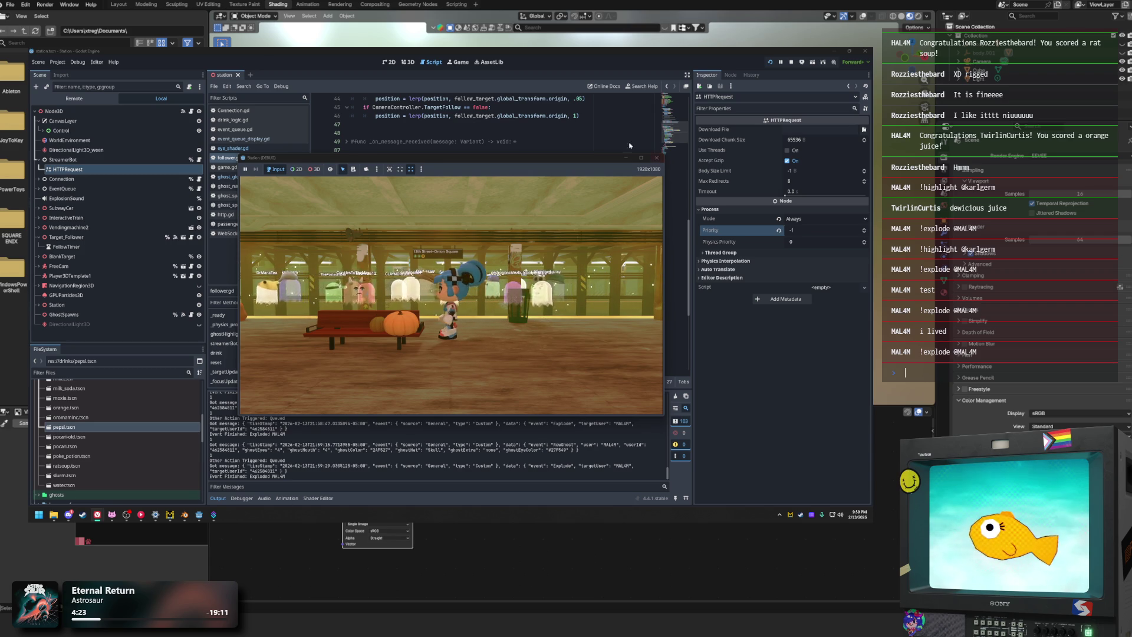
click(657, 158)
scroll(501, 245, down, 5)
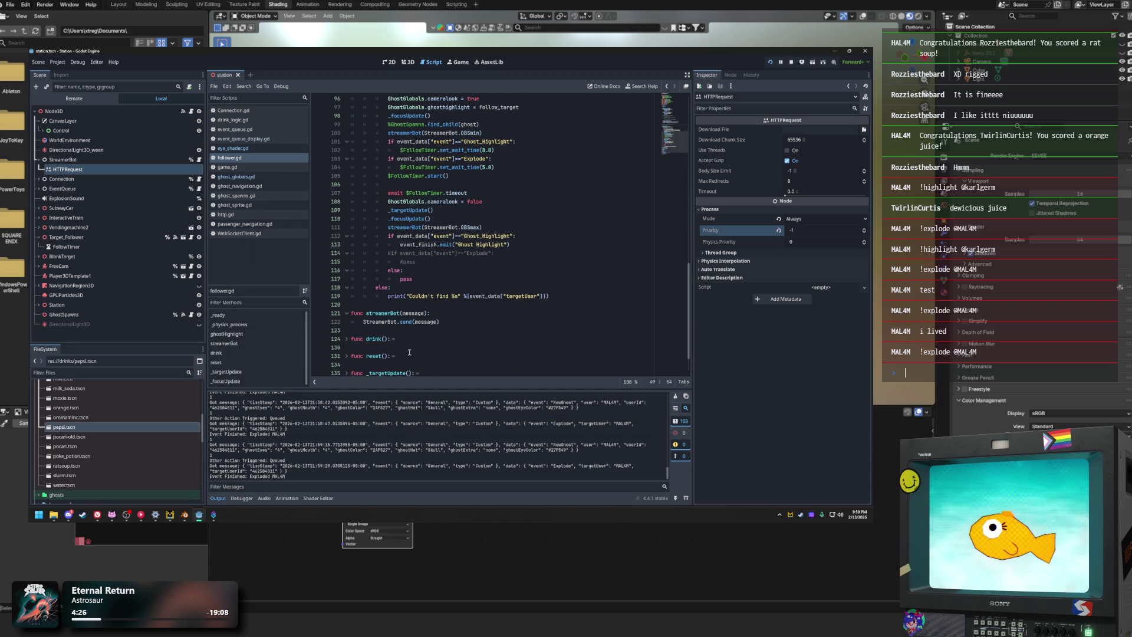
Step: Review the Explode check, _targetUpdate call and Ghost_Highlight checks in follower.gd
scroll(464, 333, up, 2)
click(527, 212)
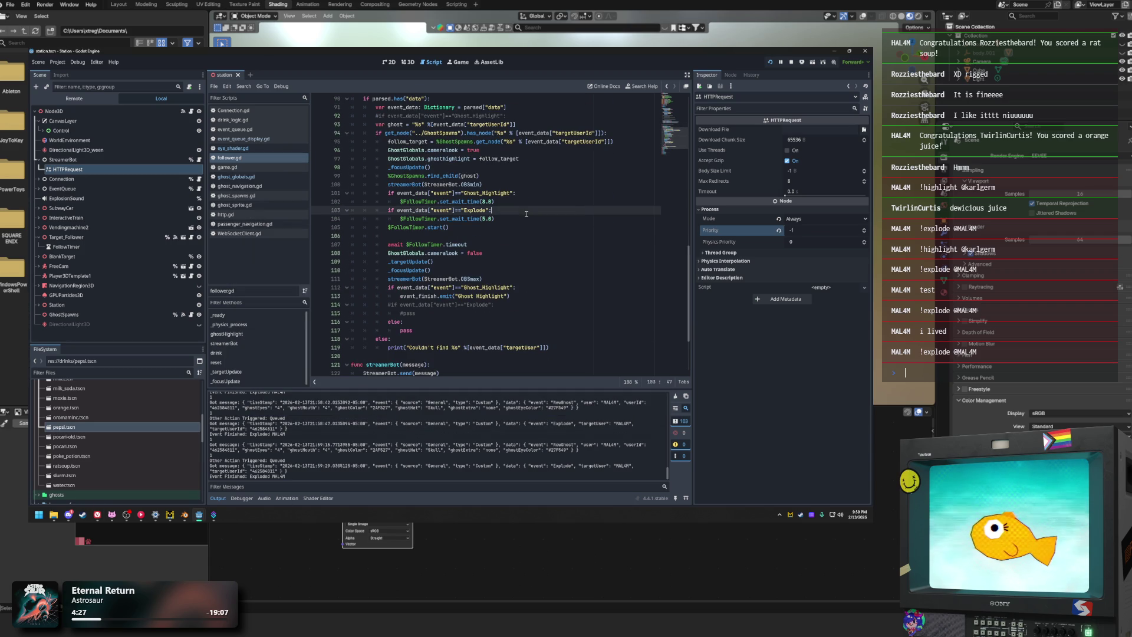
click(465, 261)
scroll(482, 318, down, 3)
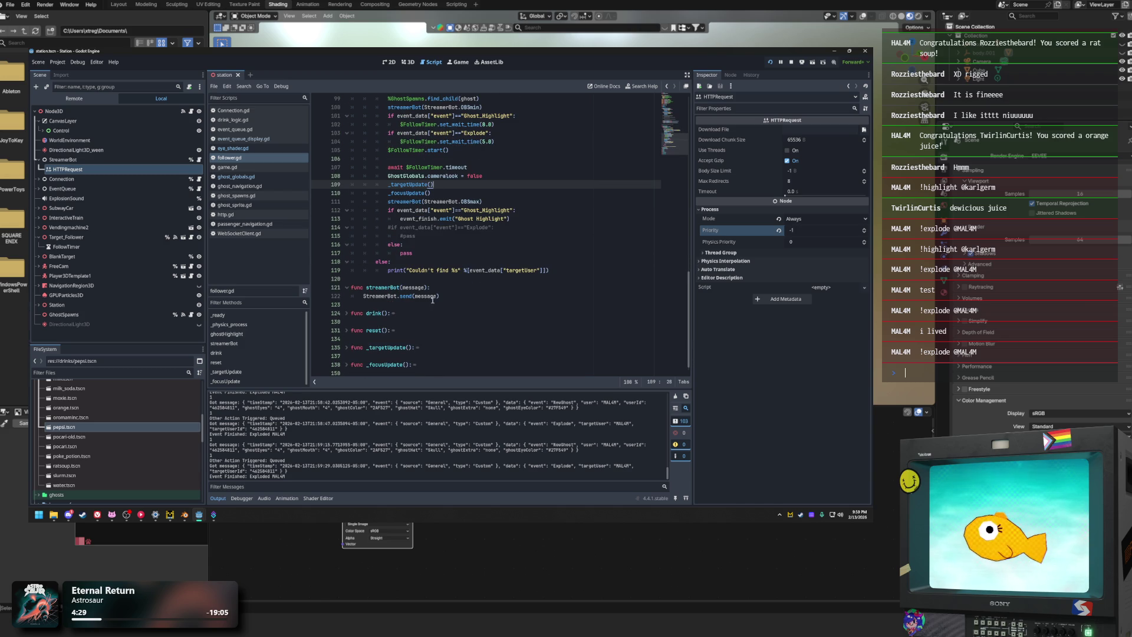
scroll(432, 300, up, 2)
click(497, 261)
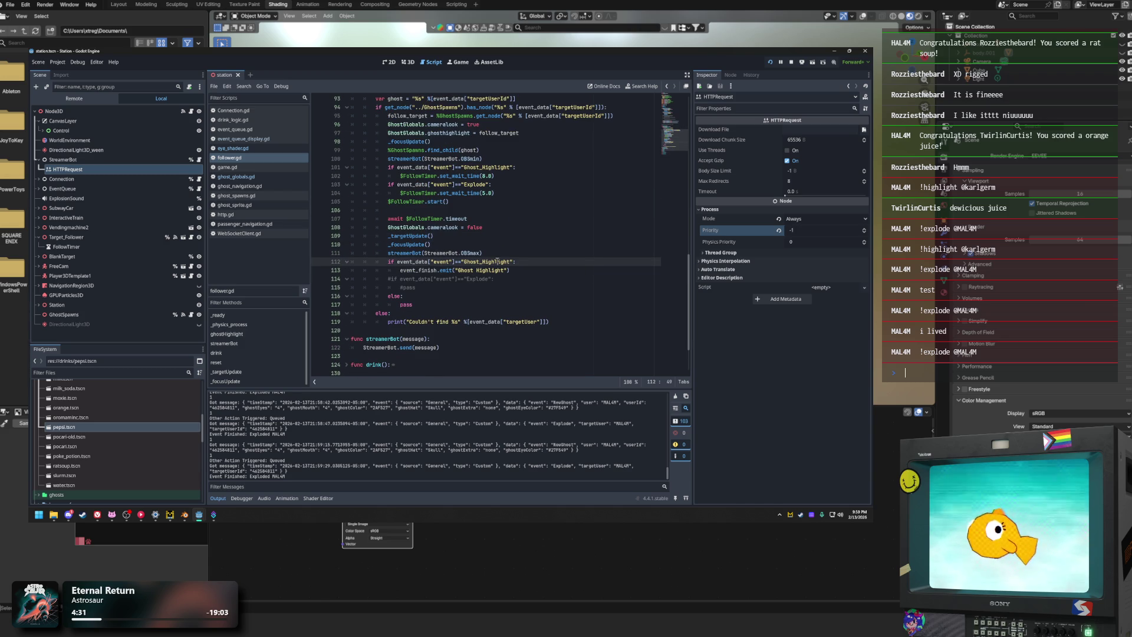
Step: Move the OBS minimize call below $FollowTimer.start() and switch the calls to StreamerBot.send
click(481, 158)
key(ctrl+x)
click(413, 201)
key(ctrl+v)
key(ctrl+z)
key(ctrl+z)
key(ctrl+z)
key(ctrl+z)
key(ctrl+z)
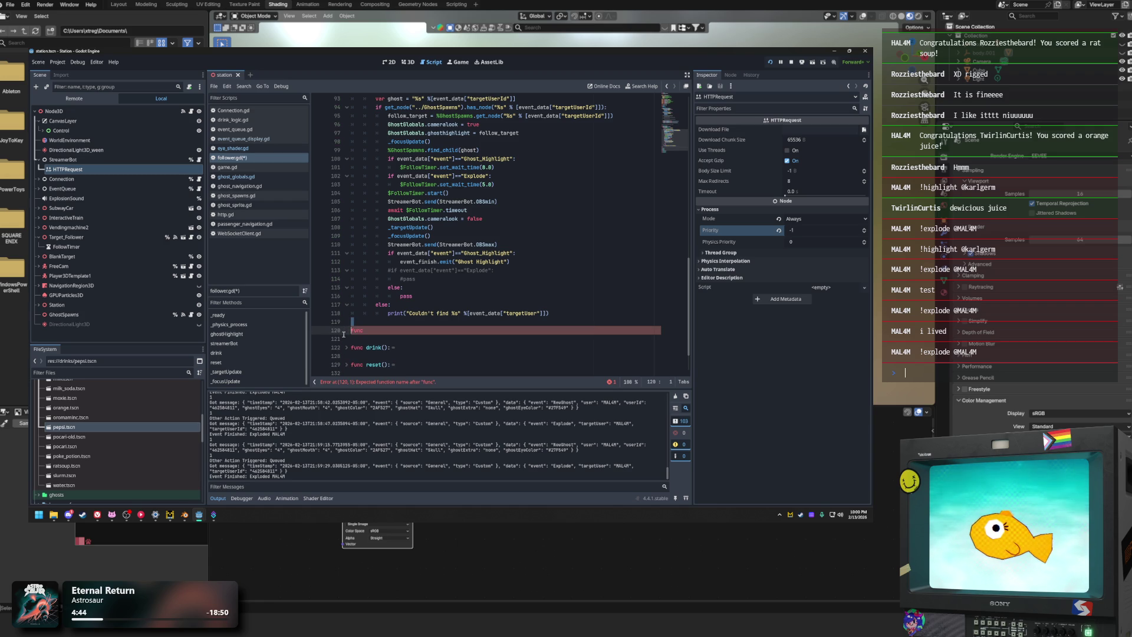
Step: Delete the leftover streamerBot helper function and save follower.gd
key(BackSpace)
key(BackSpace)
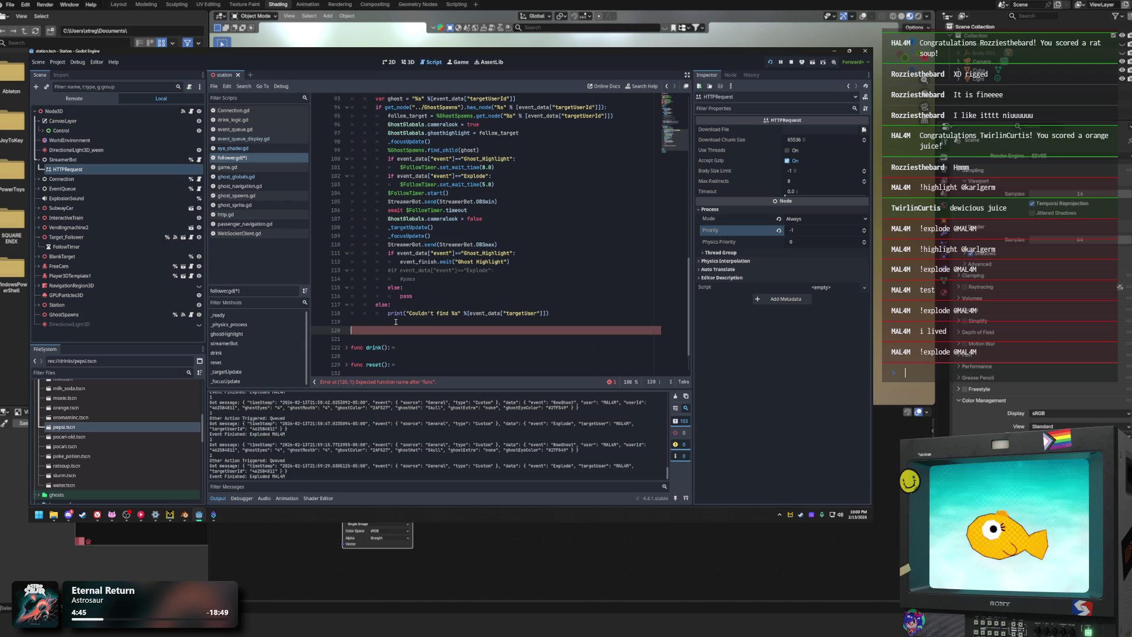
key(BackSpace)
click(441, 283)
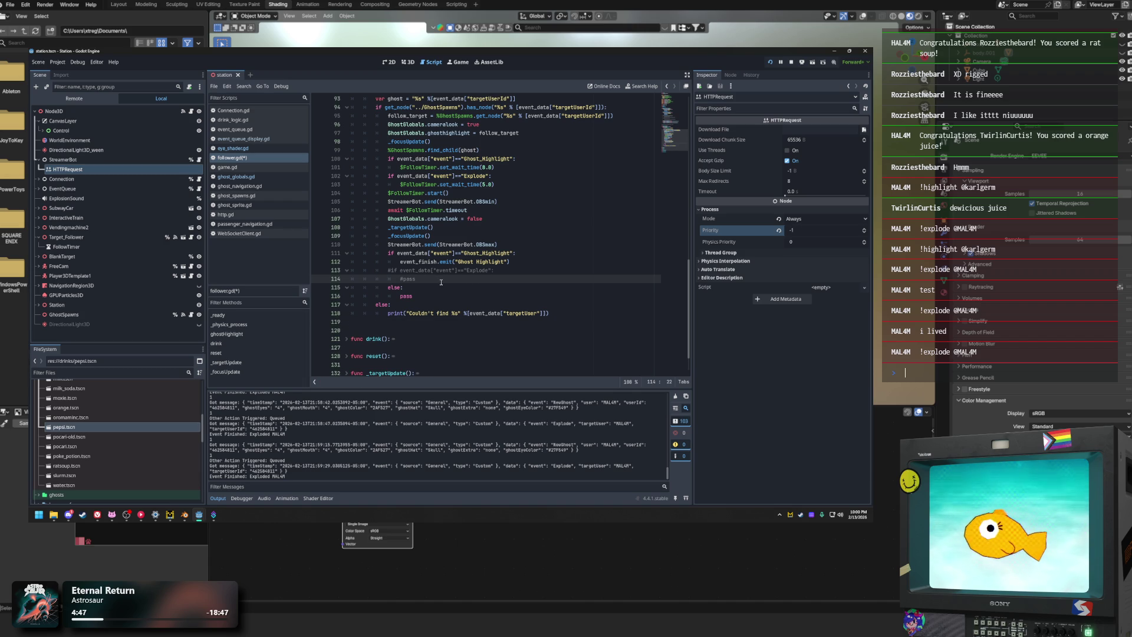
scroll(444, 283, up, 4)
click(514, 274)
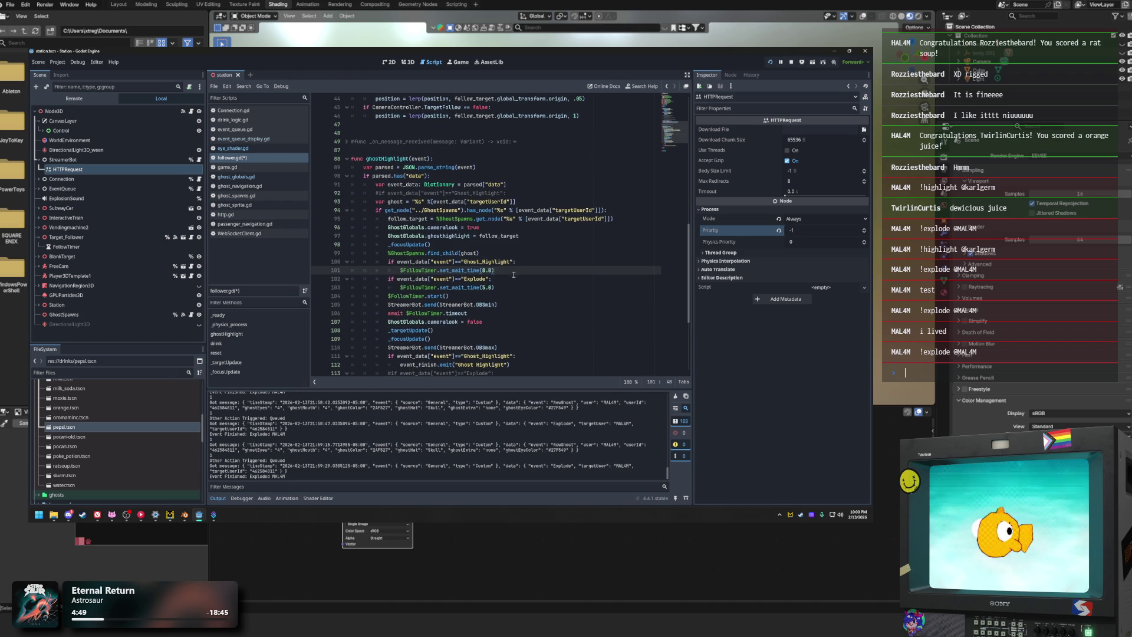
key(ctrl+s)
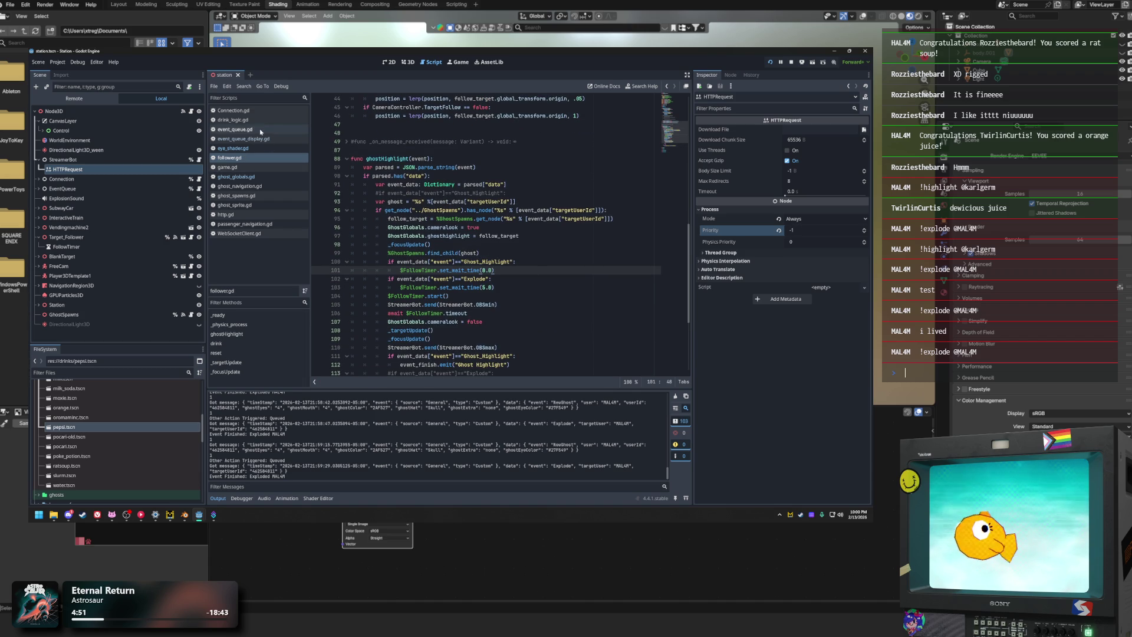
Step: Open event_queue.gd and look over the queue[0] handling and greenlight = false line
click(265, 129)
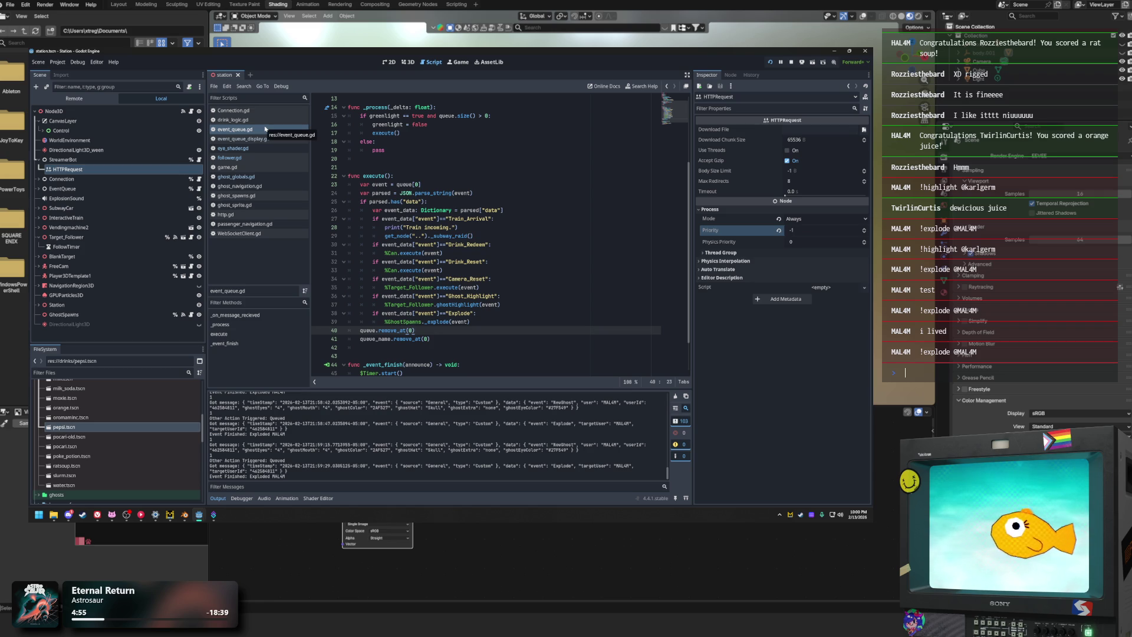
click(446, 184)
scroll(470, 225, down, 2)
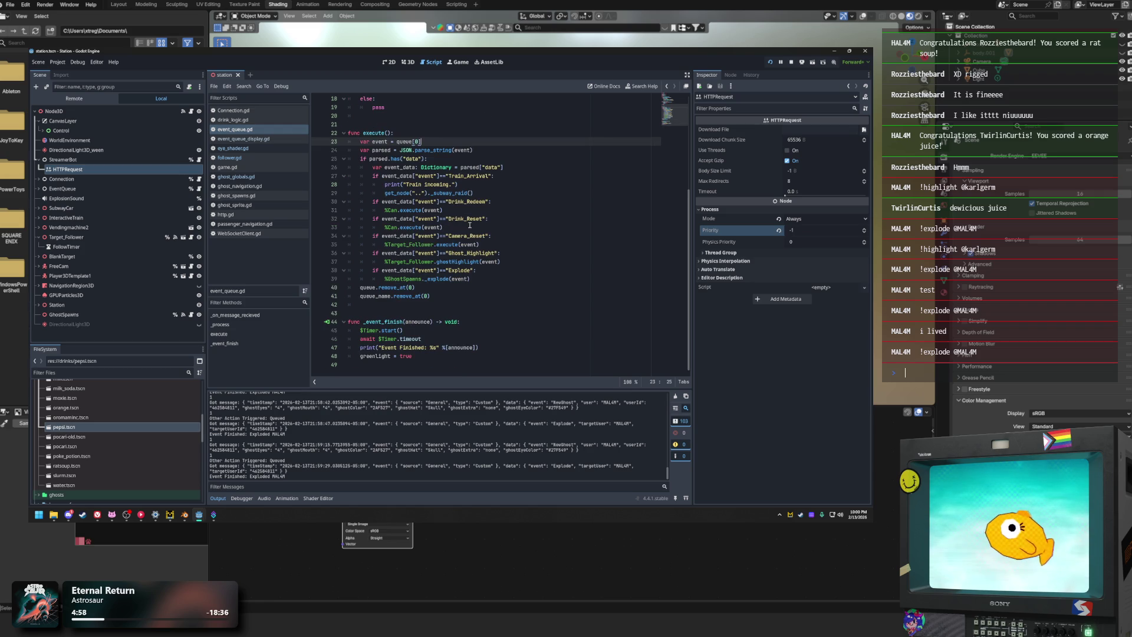
scroll(466, 259, up, 6)
click(450, 229)
click(529, 200)
scroll(497, 228, down, 5)
click(562, 283)
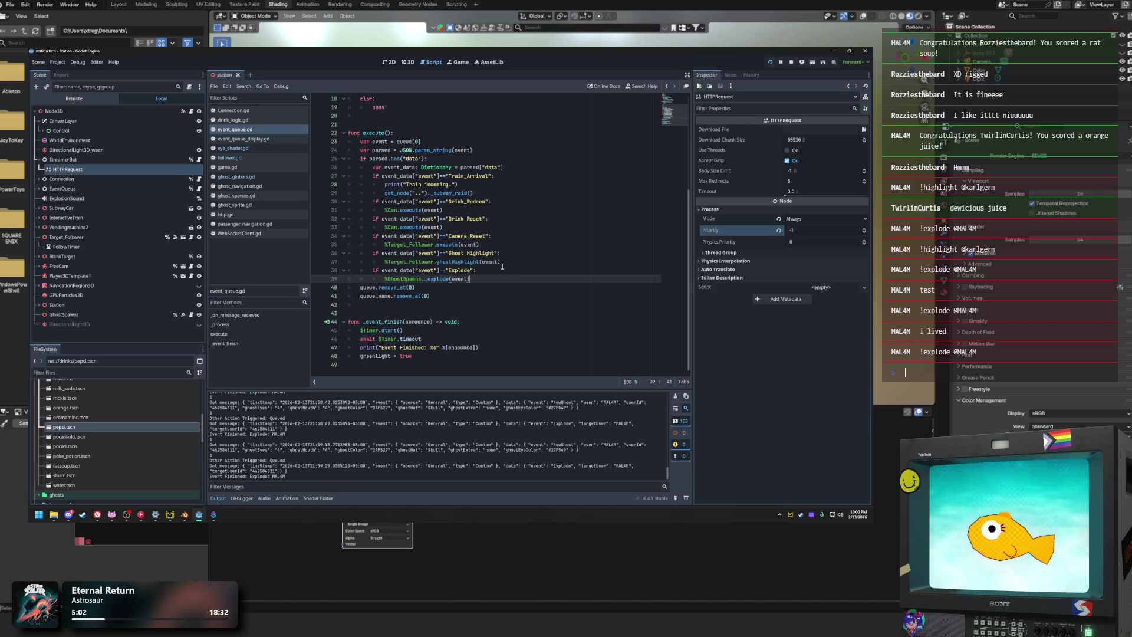
scroll(502, 265, up, 5)
click(605, 219)
click(560, 201)
click(490, 143)
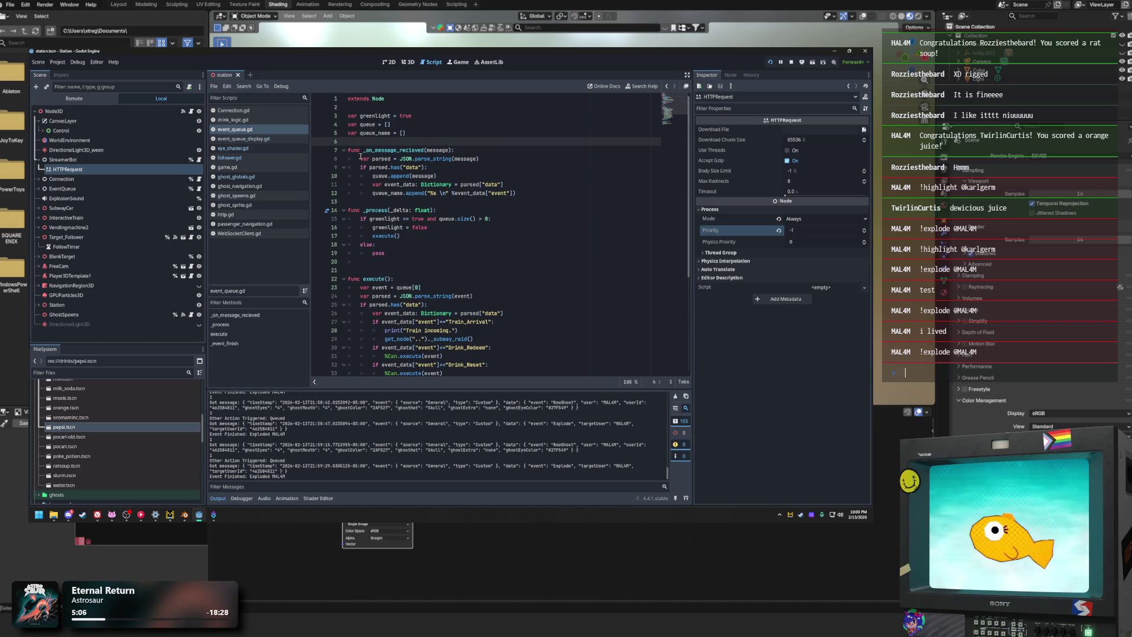
Step: Walk through _on_message_recieved, the execute() call, the pass line and the Explode event
click(352, 151)
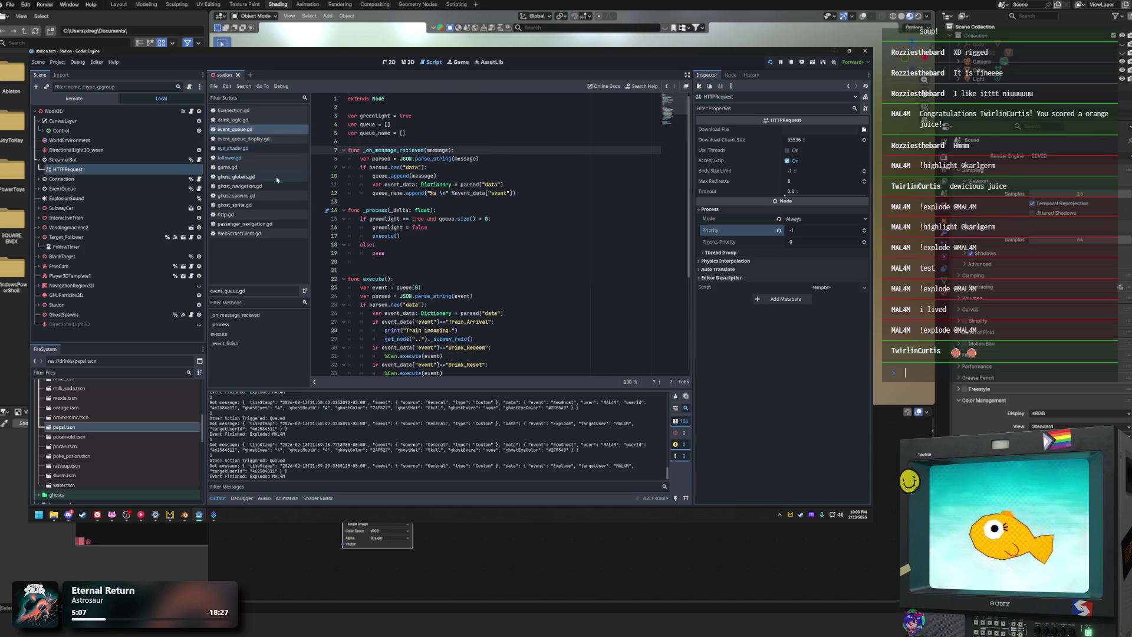
click(401, 279)
click(392, 236)
click(480, 227)
click(506, 265)
scroll(490, 253, down, 6)
scroll(470, 247, up, 6)
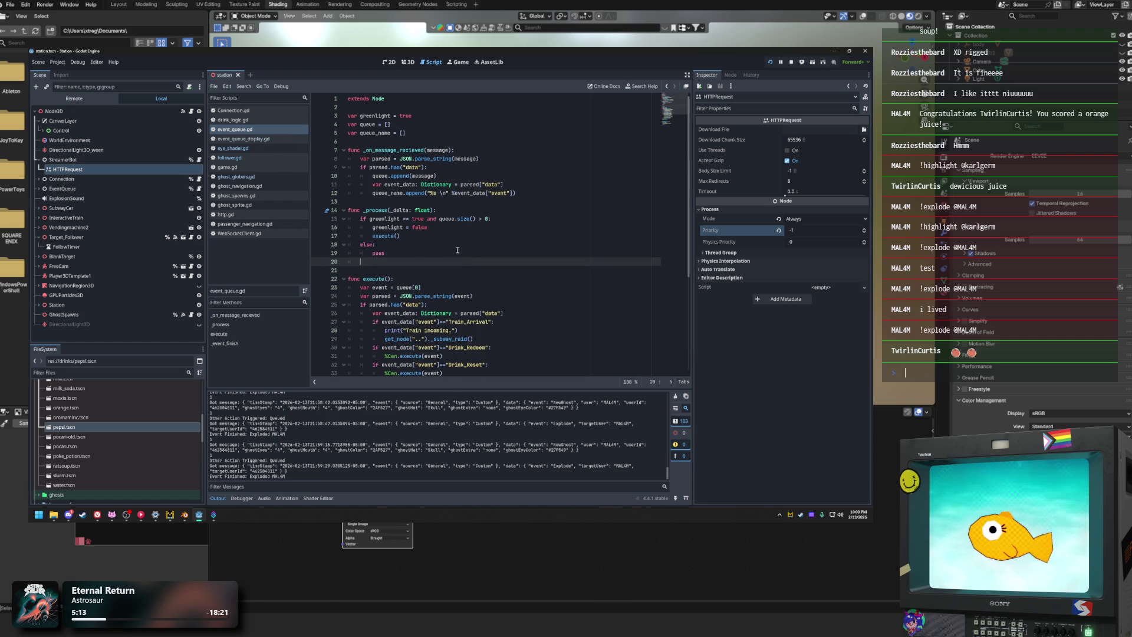
scroll(531, 295, down, 6)
click(496, 280)
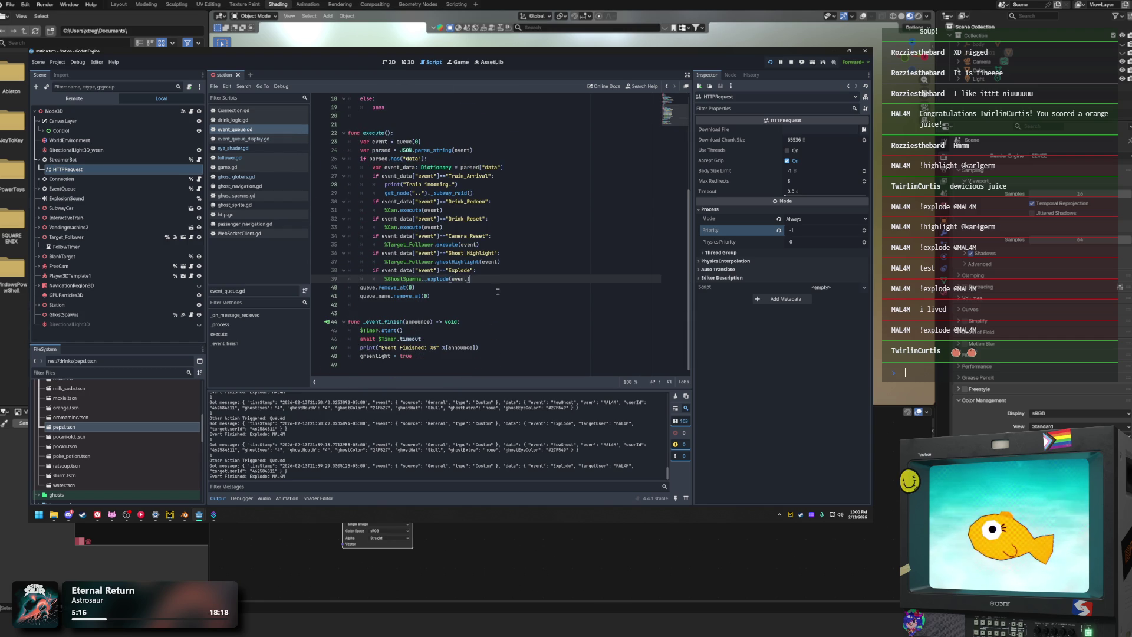
scroll(496, 292, up, 6)
click(402, 262)
Step: Highlight the _process body on lines 14–18, then switch to Connection.gd
click(416, 184)
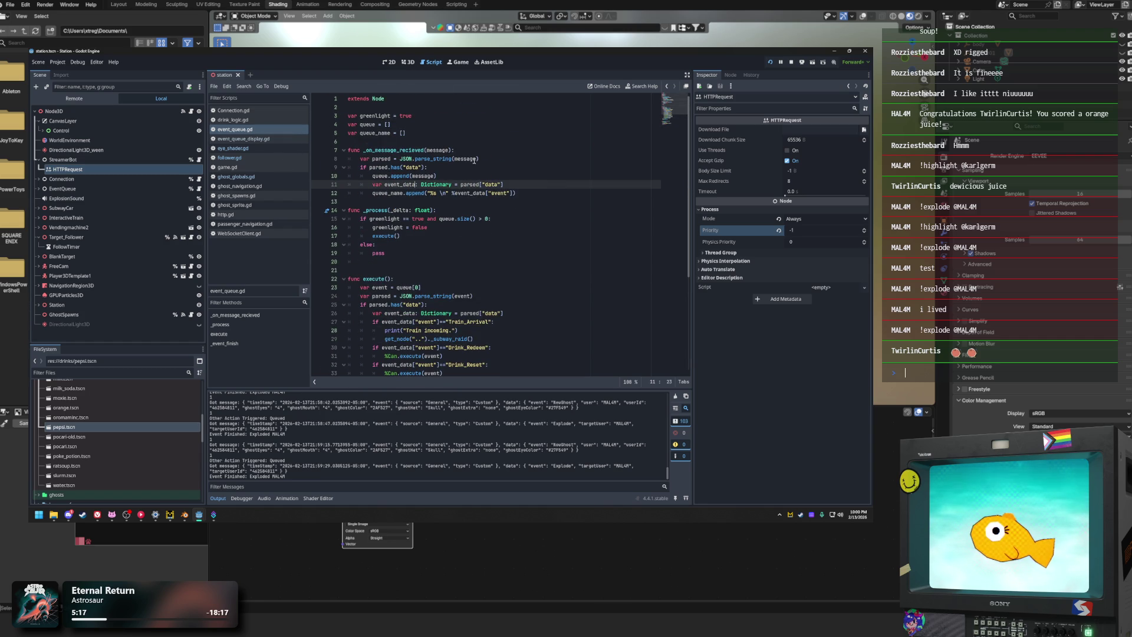
drag(403, 243, 349, 210)
click(403, 244)
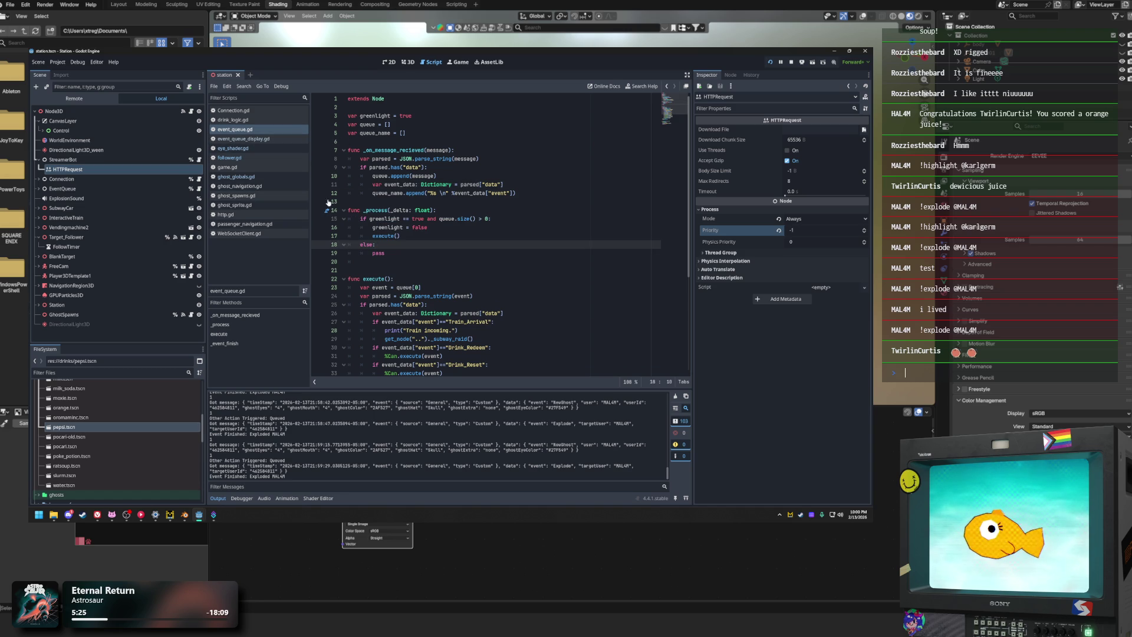
click(250, 111)
Step: Review Connection.gd's message-received function and its event match cases
scroll(505, 297, up, 3)
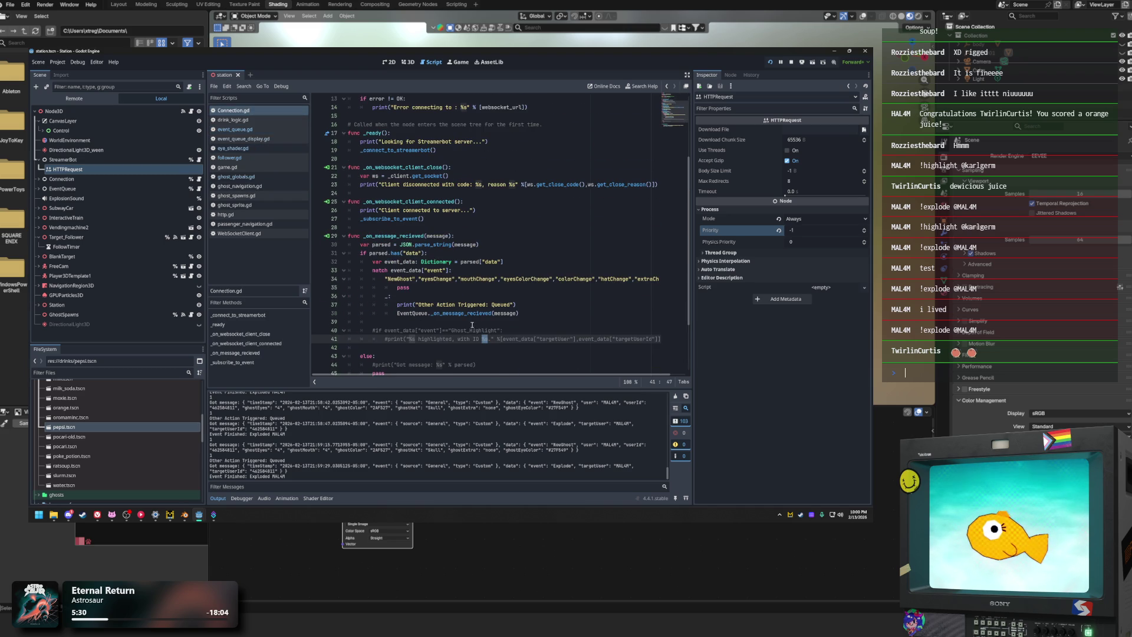
click(534, 234)
drag(350, 236, 460, 279)
click(486, 315)
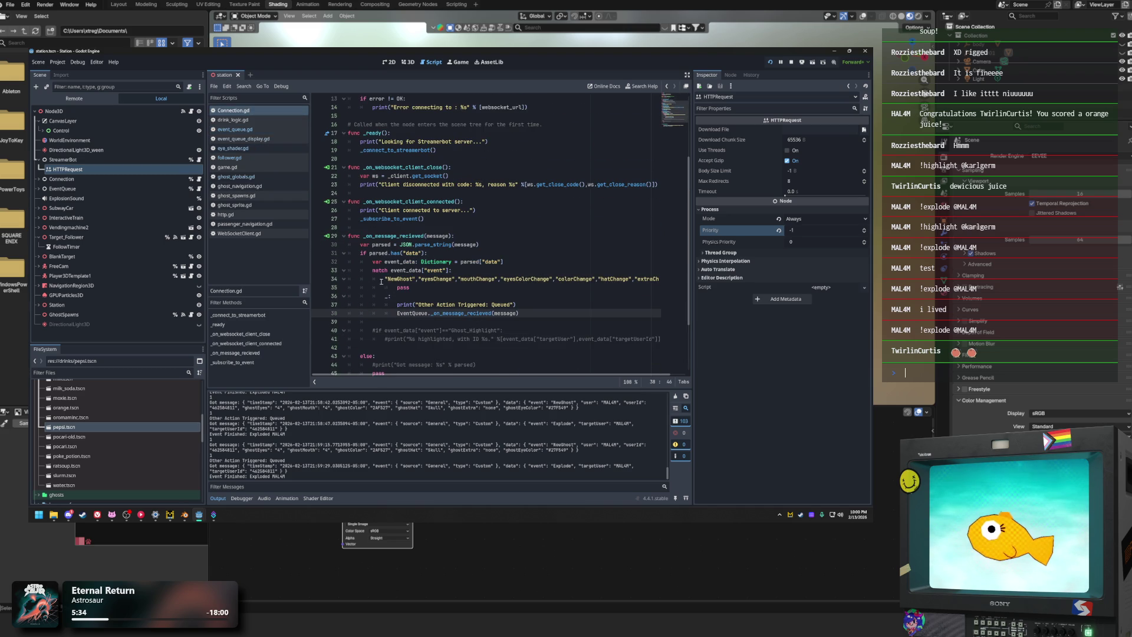
click(370, 271)
click(501, 279)
click(546, 295)
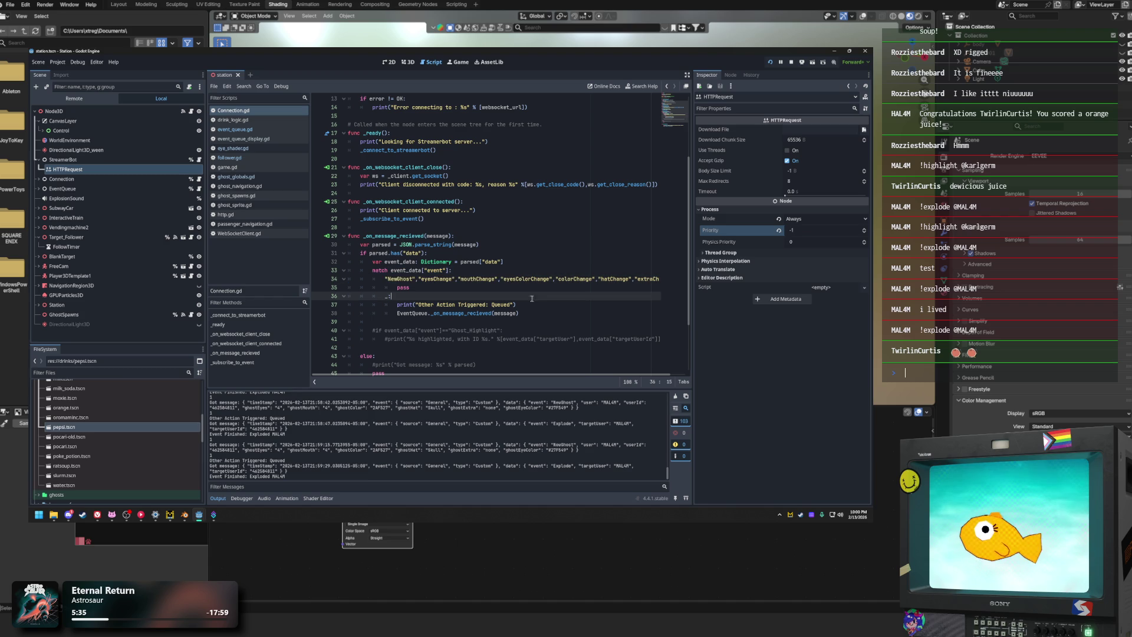
Step: Mark the event names listed after NewGhost in the match block
click(384, 279)
drag(383, 278, 663, 282)
click(434, 278)
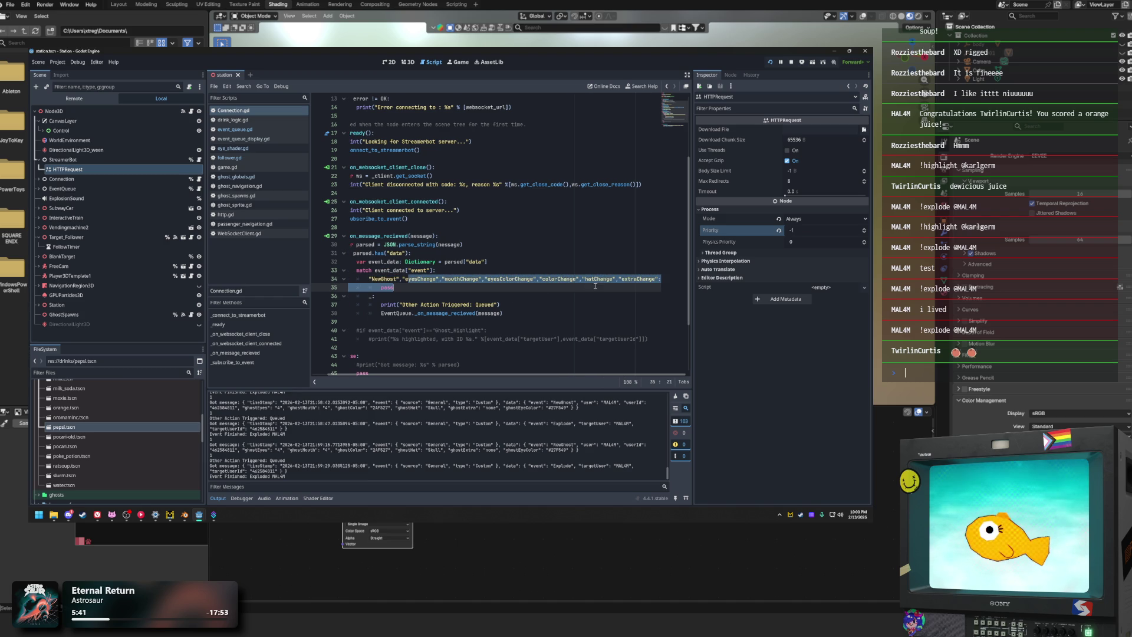
click(404, 286)
click(401, 283)
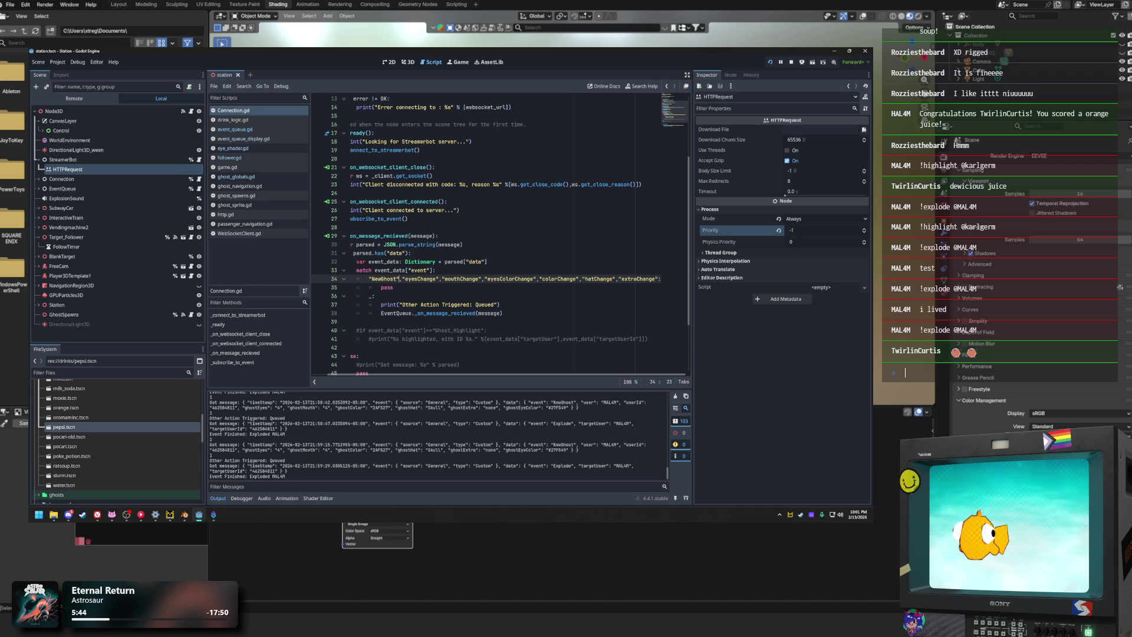
key(alt+Tab)
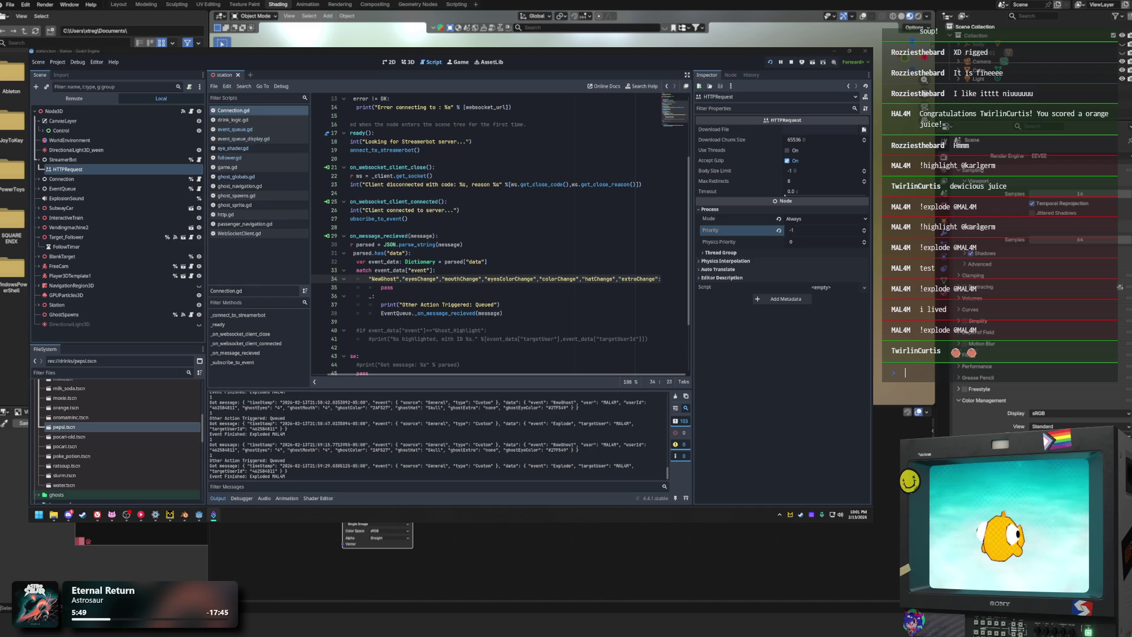
Step: Inspect the Other Action Triggered print and EventQueue forwarding, then return to event_queue.gd
click(420, 289)
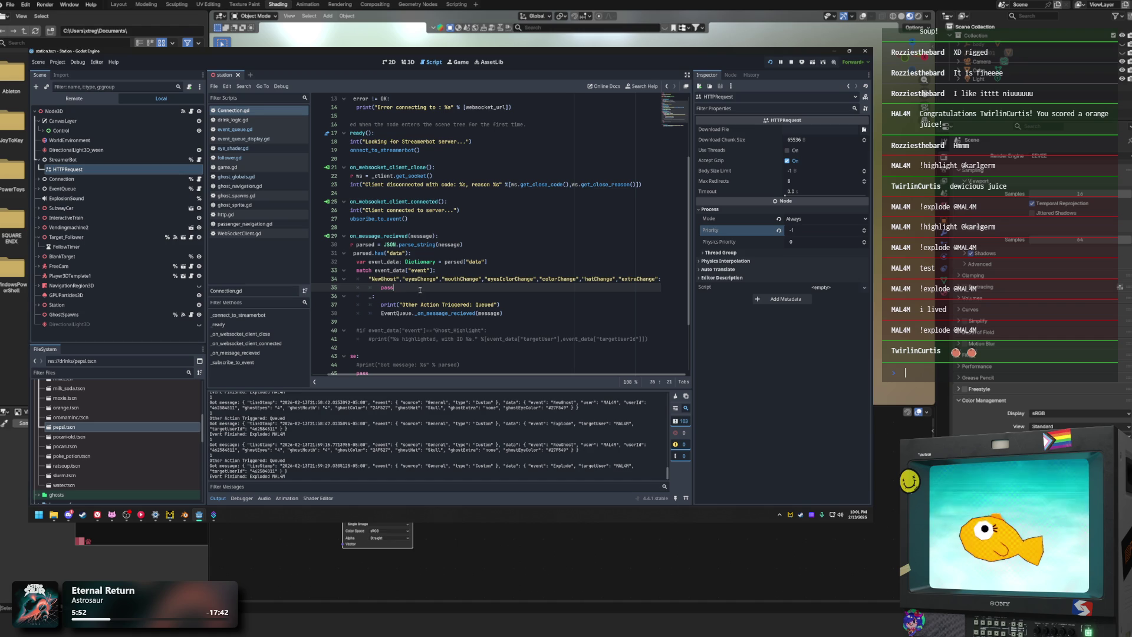
click(502, 305)
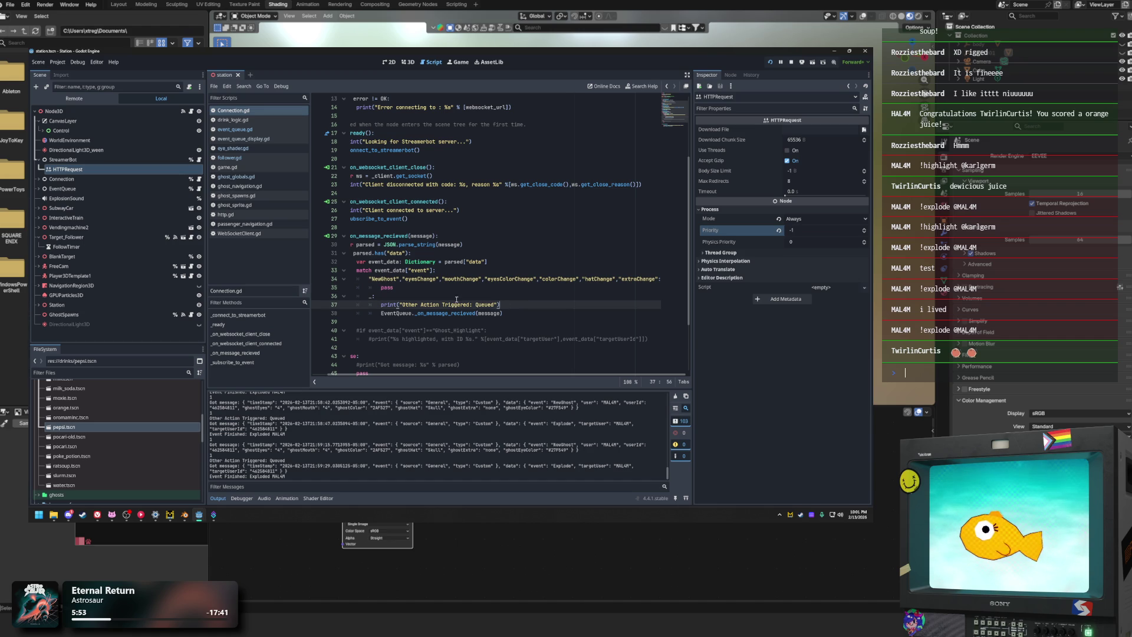
click(481, 304)
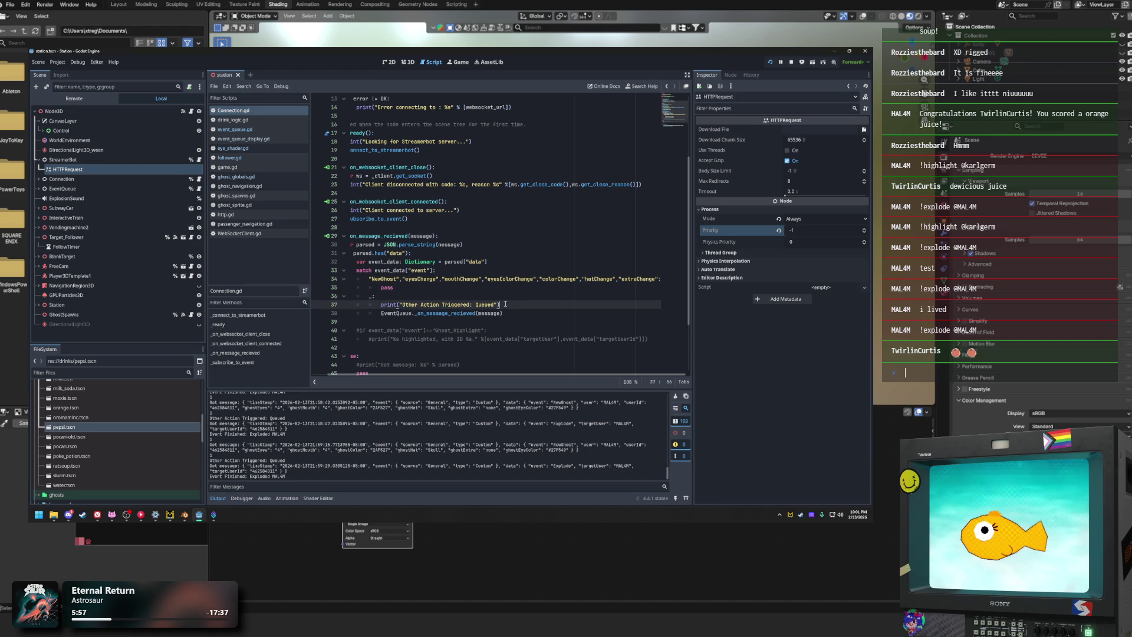
click(406, 287)
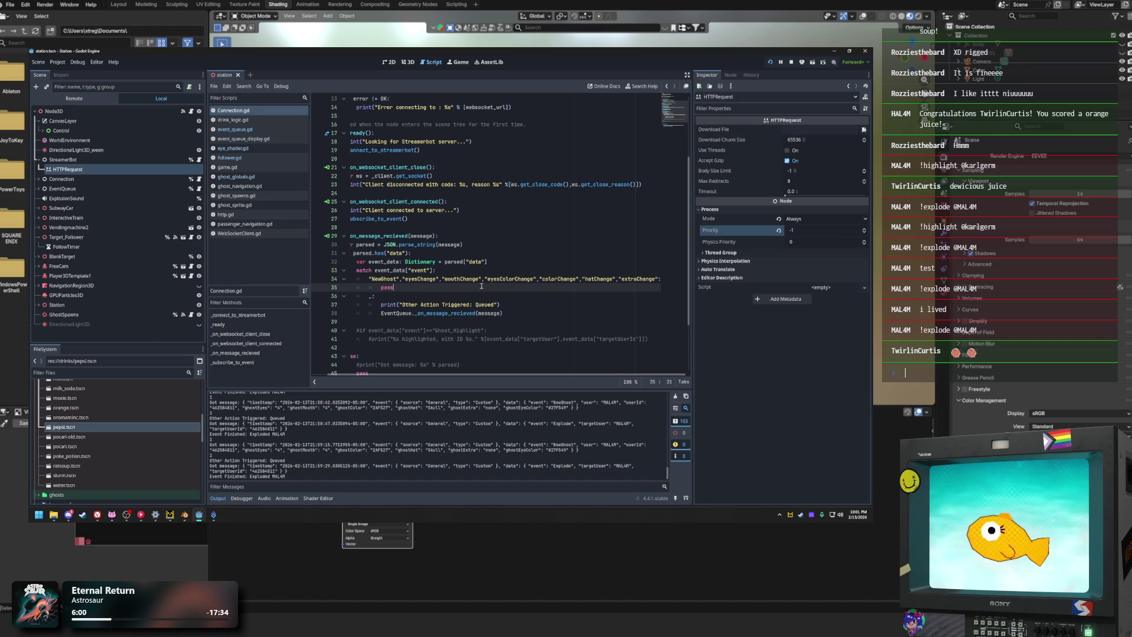
click(375, 271)
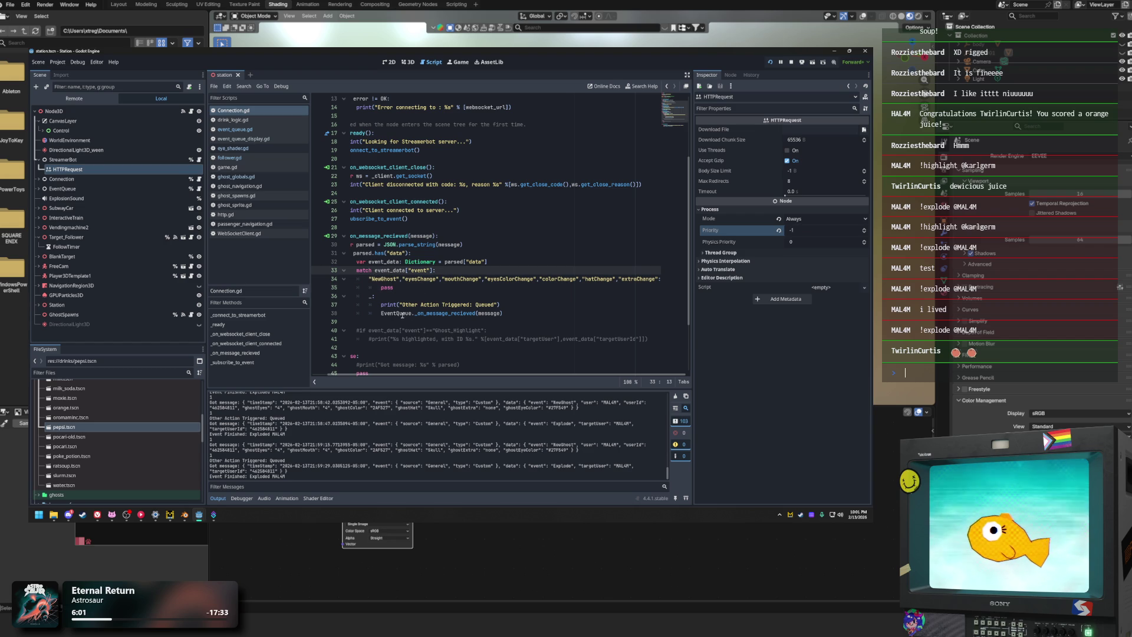
click(507, 312)
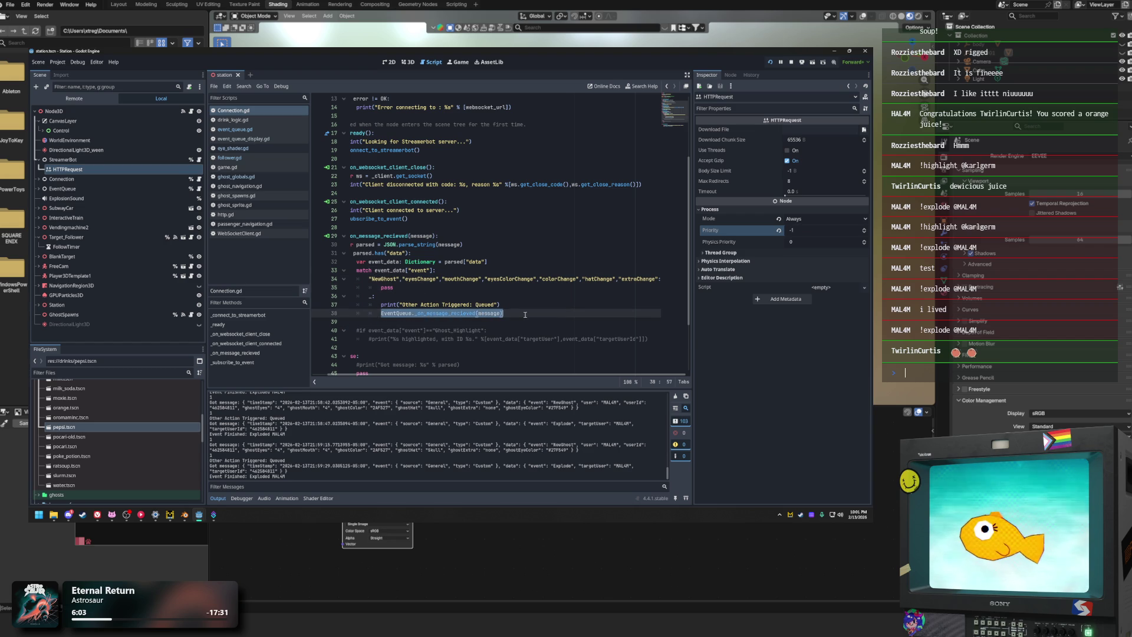
click(235, 129)
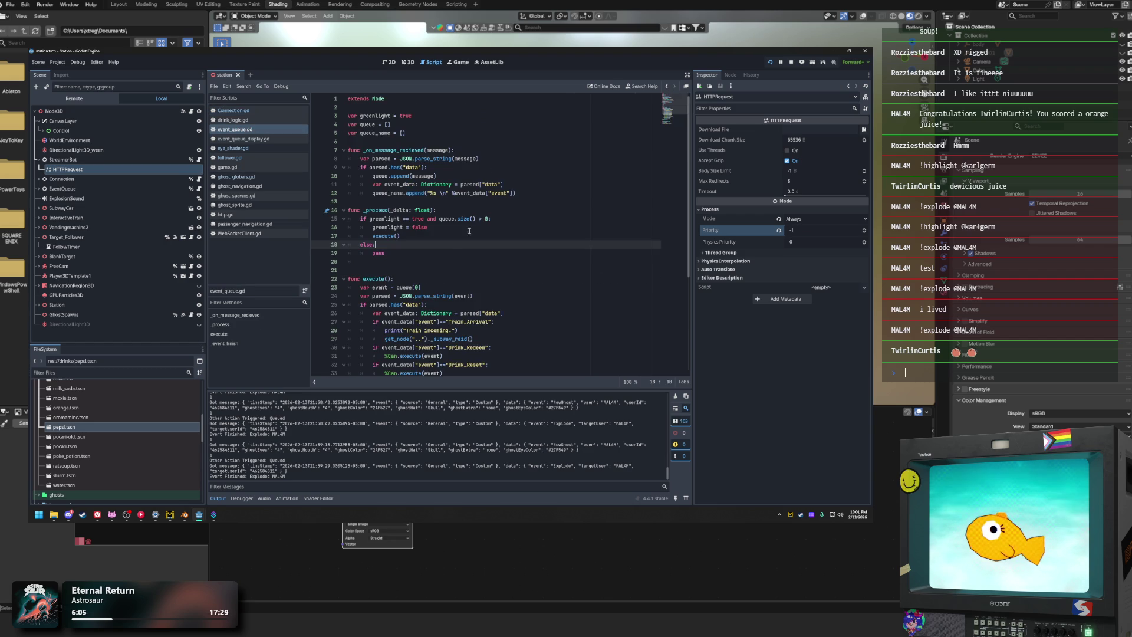
Step: Select the Drink_Reset if-block on lines 32–33 in execute() and comment it out with Ctrl+K
scroll(454, 260, down, 1)
mouse_move(421, 330)
mouse_down()
mouse_move(483, 177)
mouse_move(495, 203)
mouse_move(507, 191)
mouse_up()
click(535, 181)
click(517, 243)
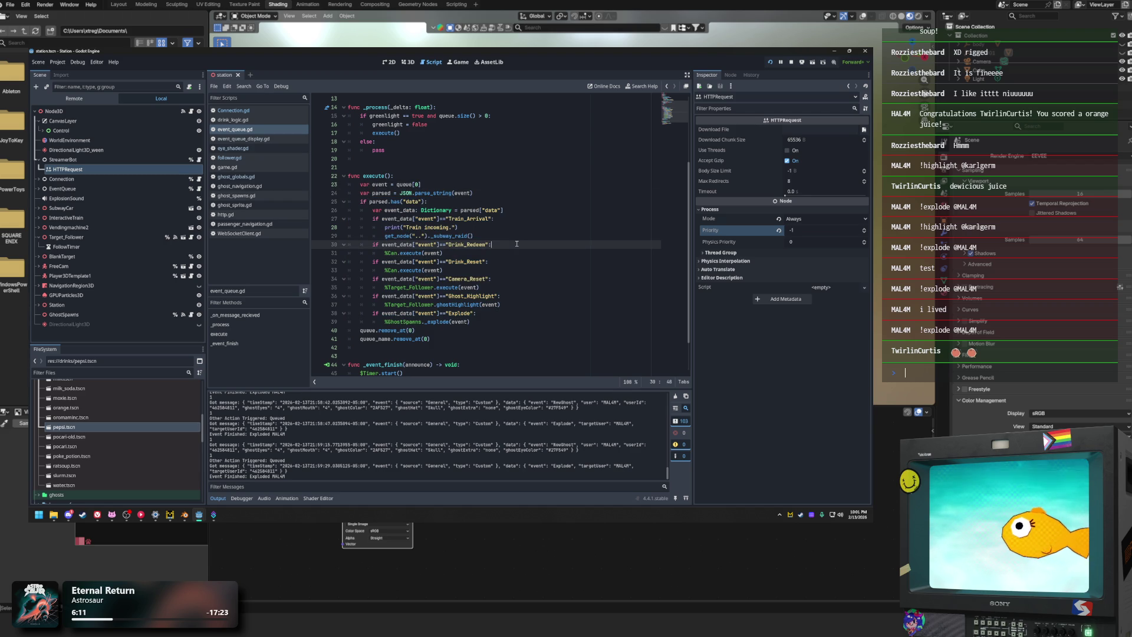
click(432, 278)
drag(489, 262, 370, 262)
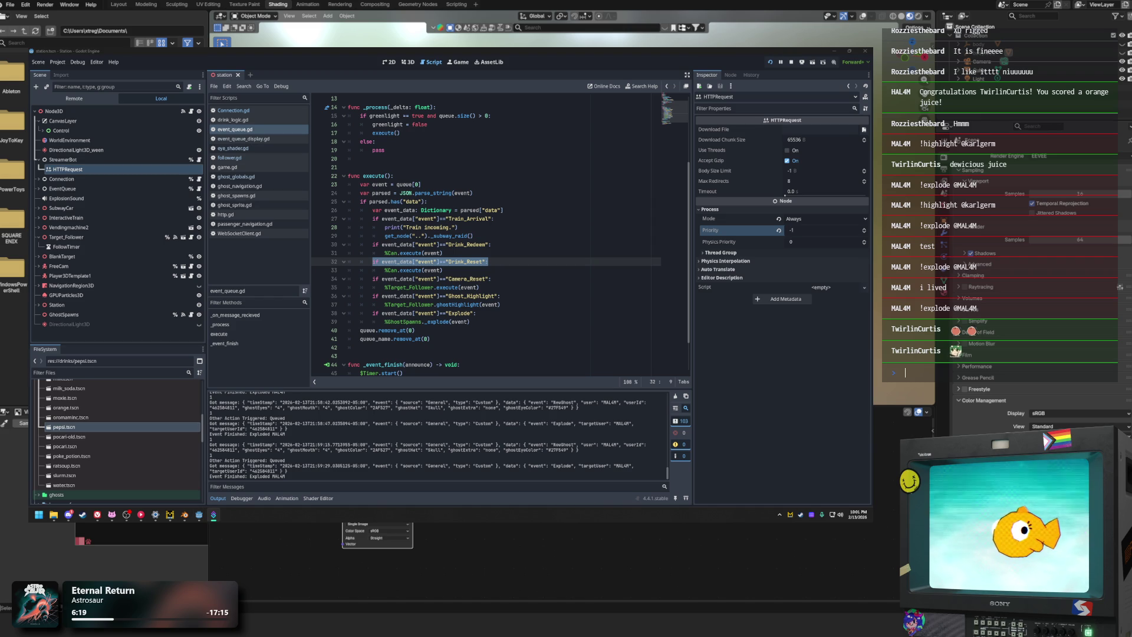
drag(443, 270, 298, 265)
key(ctrl+k)
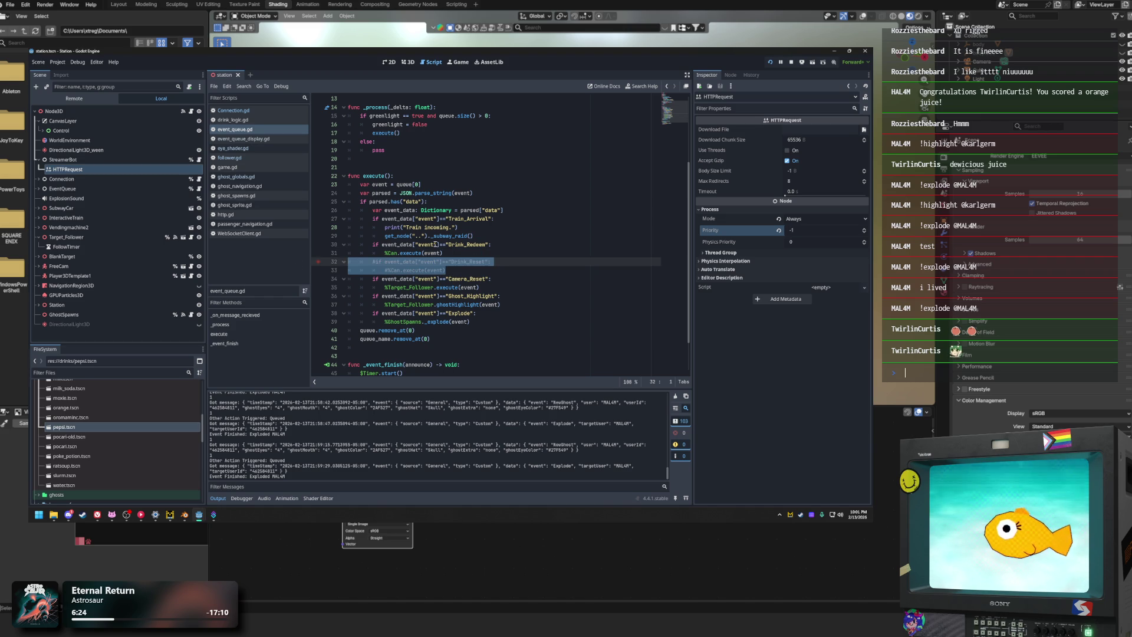
click(508, 234)
scroll(460, 282, up, 4)
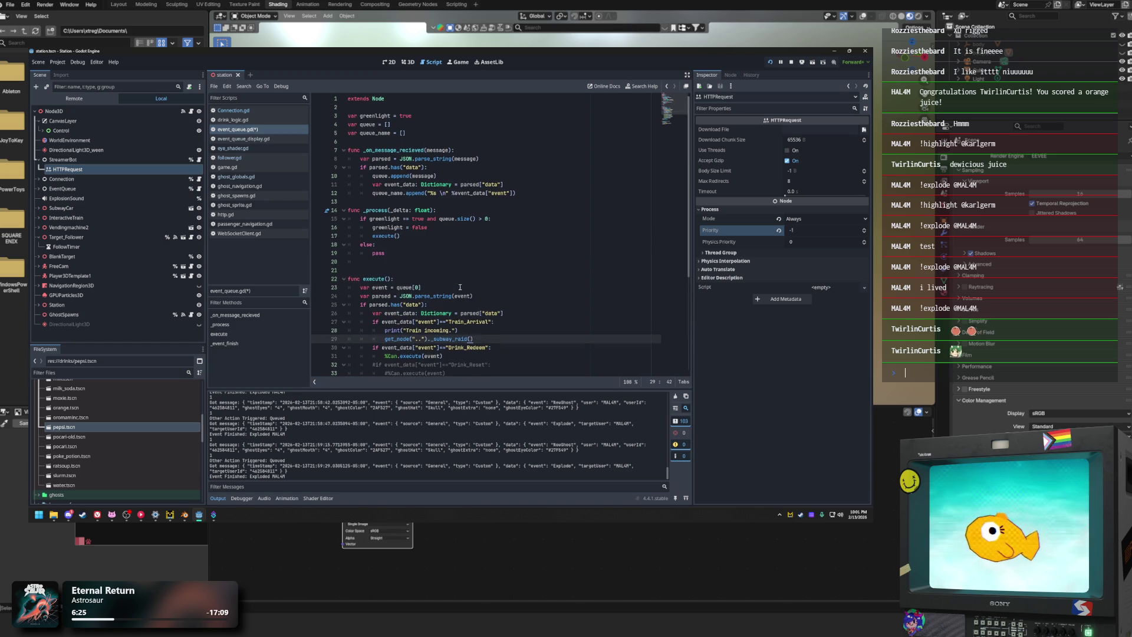
drag(519, 190, 329, 149)
click(478, 149)
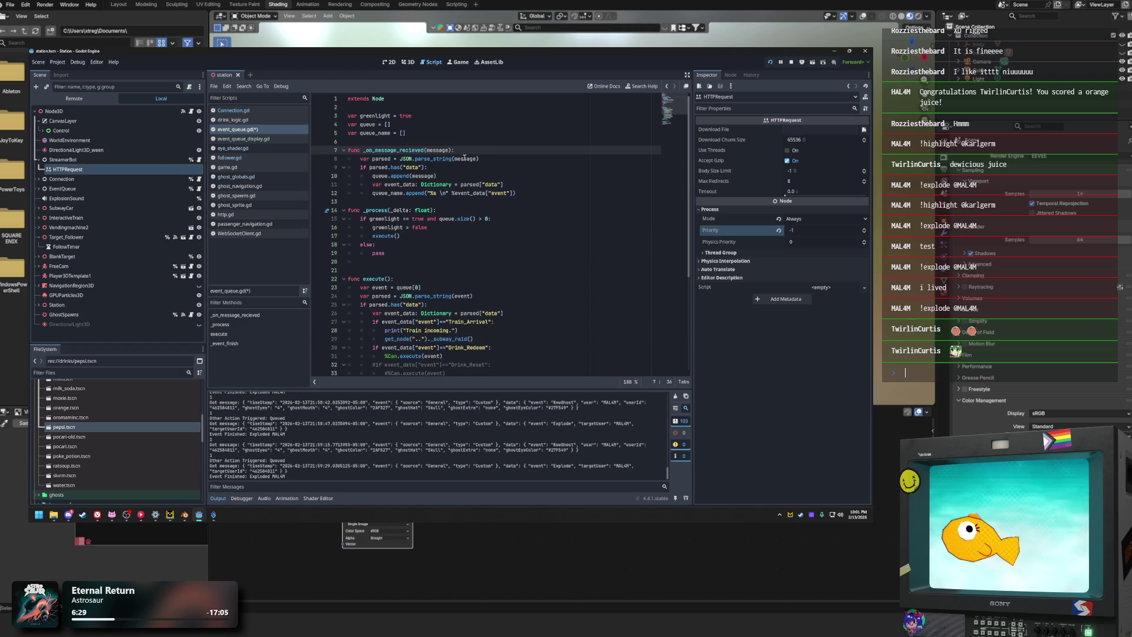
drag(462, 176, 373, 180)
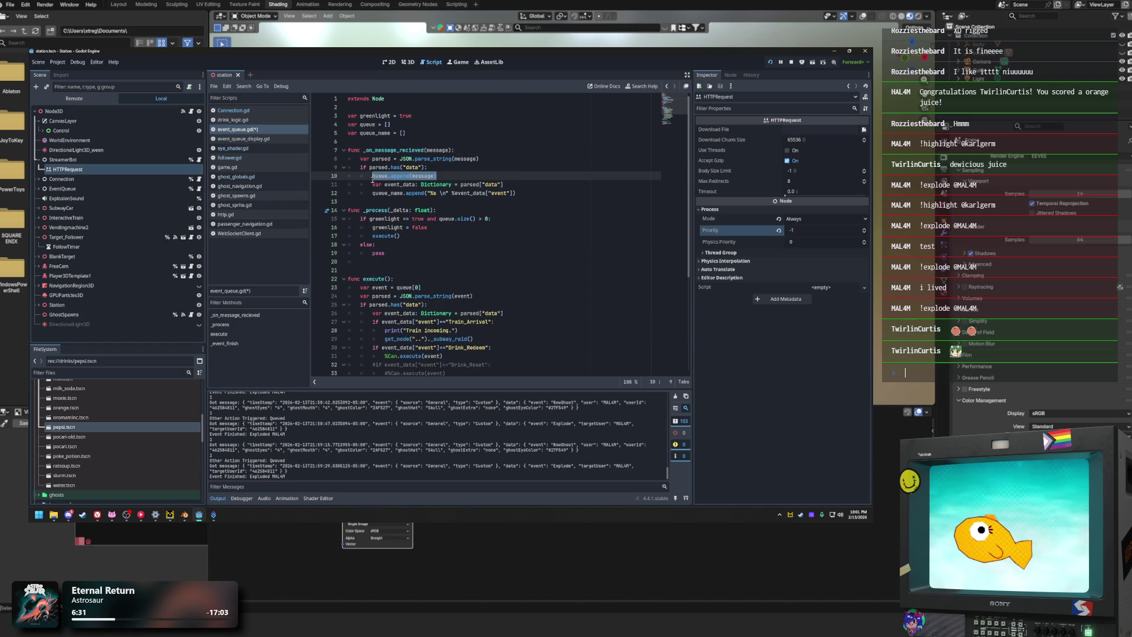
drag(361, 133, 408, 133)
click(440, 175)
double_click(425, 176)
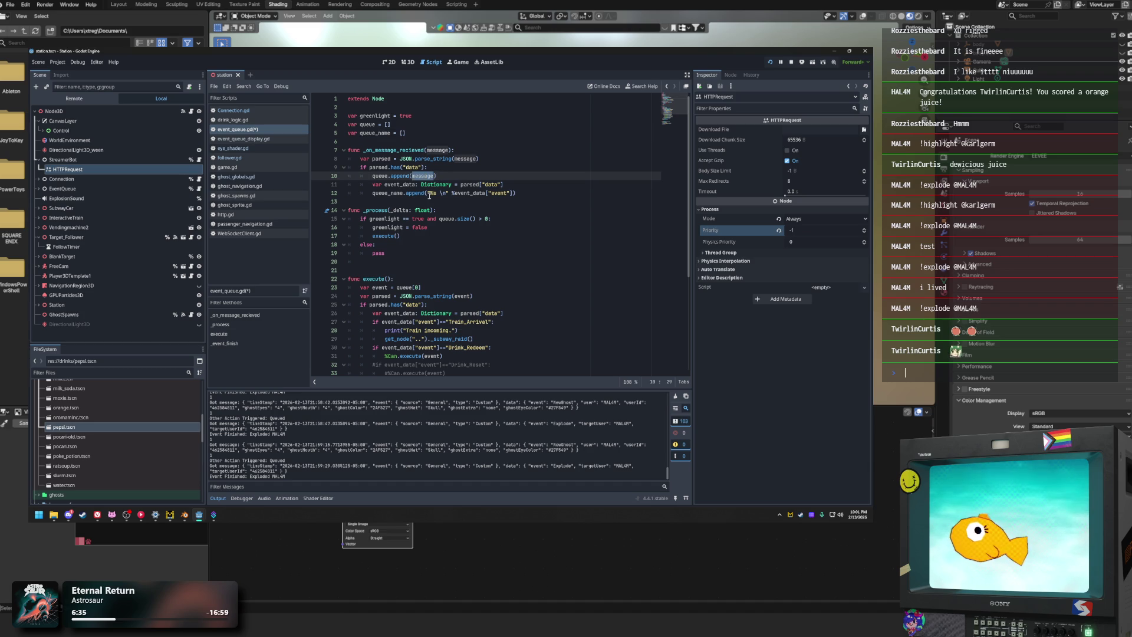
click(506, 193)
mouse_move(372, 184)
mouse_down()
mouse_move(523, 185)
mouse_move(370, 188)
mouse_up()
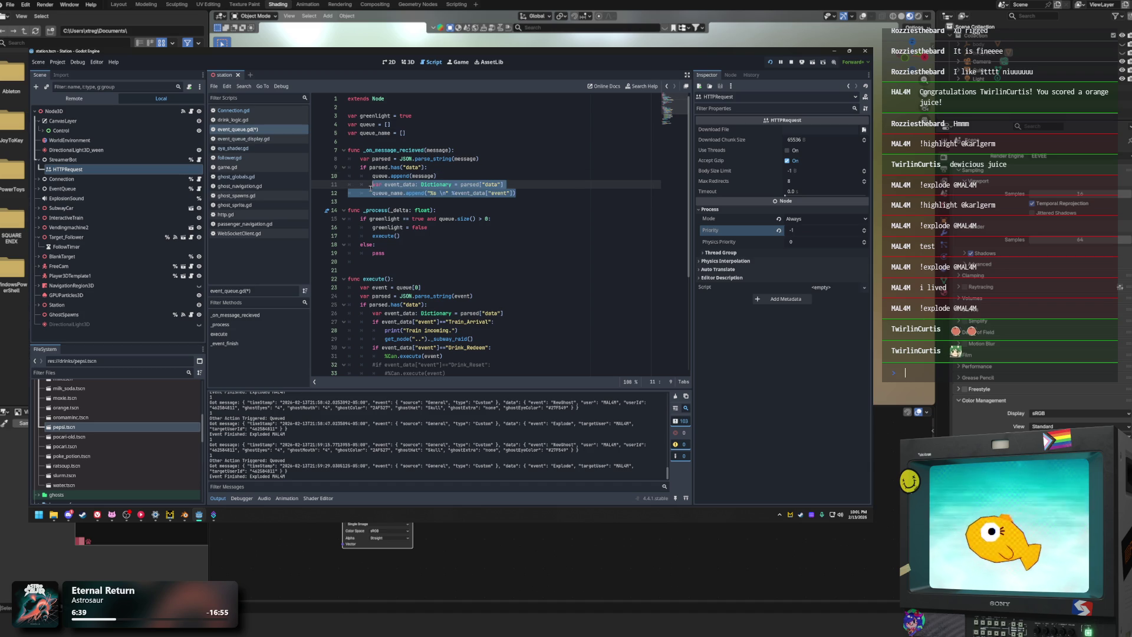
drag(405, 133, 344, 134)
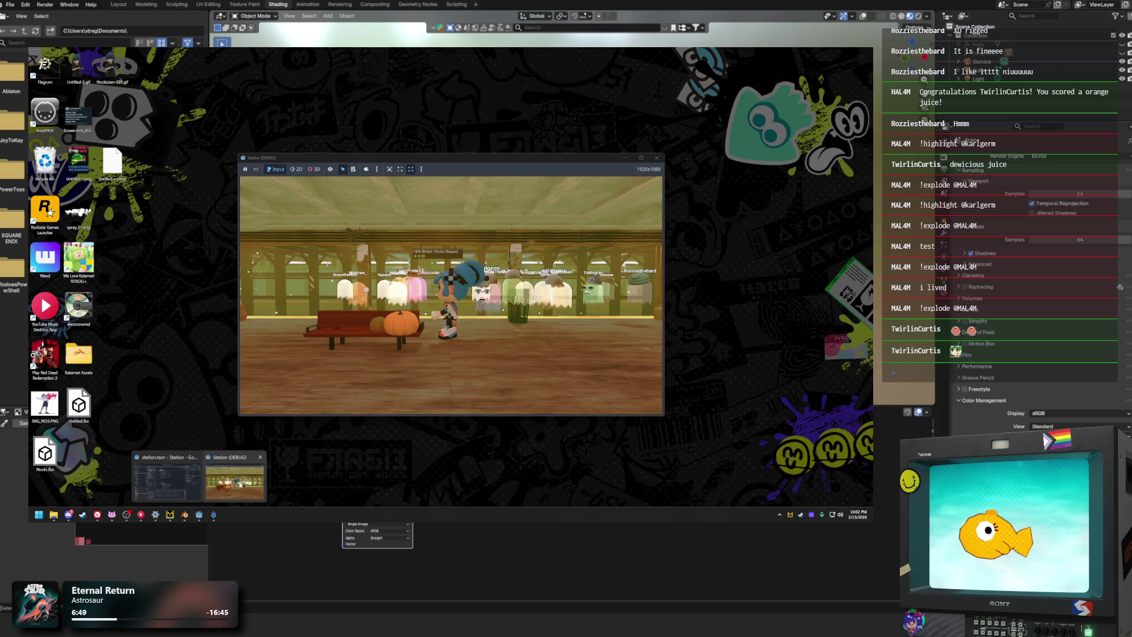
click(201, 480)
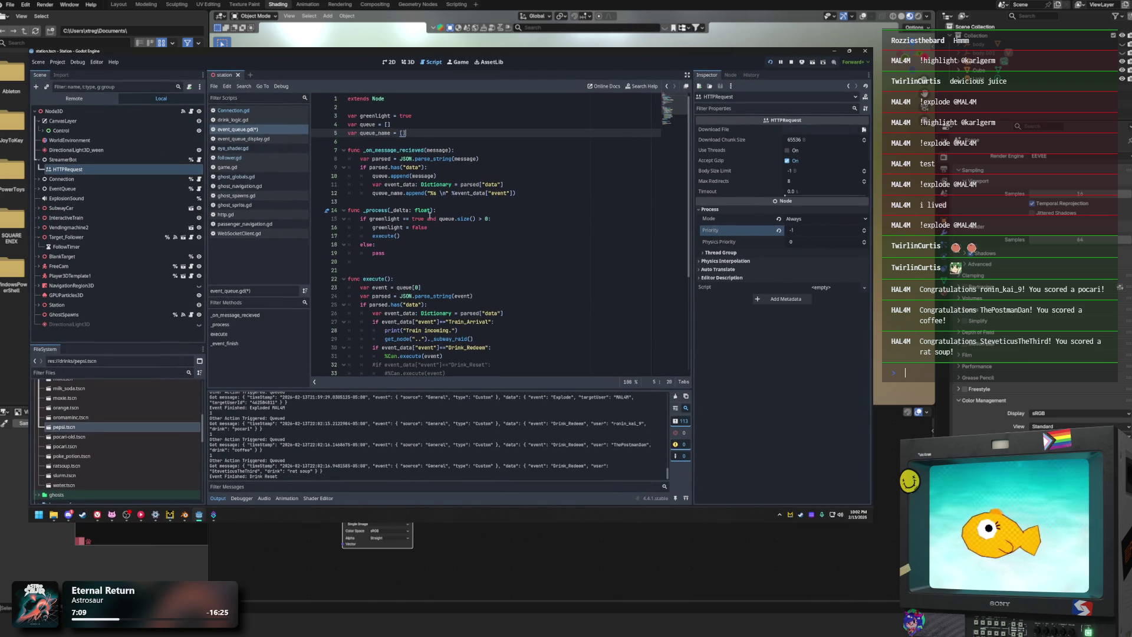
click(410, 122)
click(448, 210)
scroll(380, 265, down, 6)
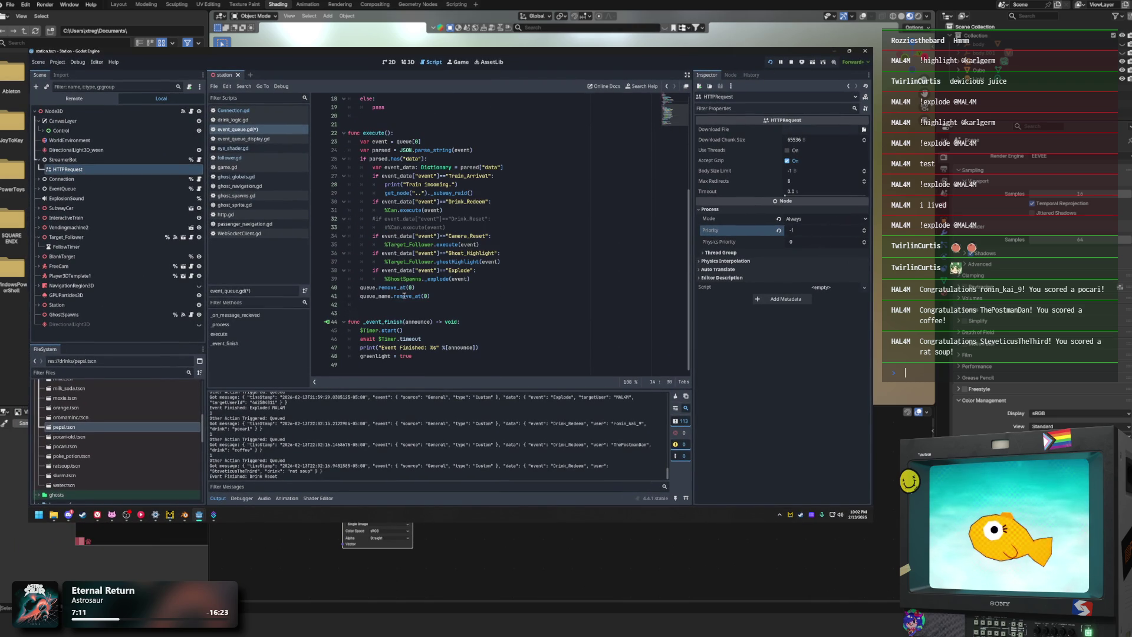
click(351, 323)
key(Down)
key(Down)
key(Down)
key(End)
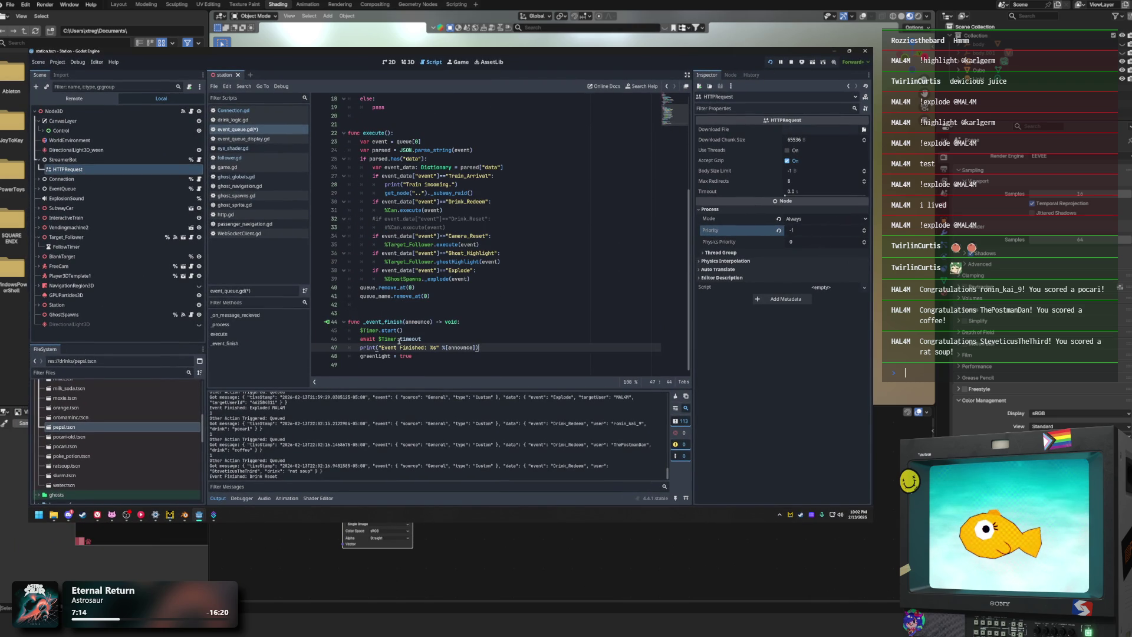
click(359, 330)
drag(421, 339, 349, 330)
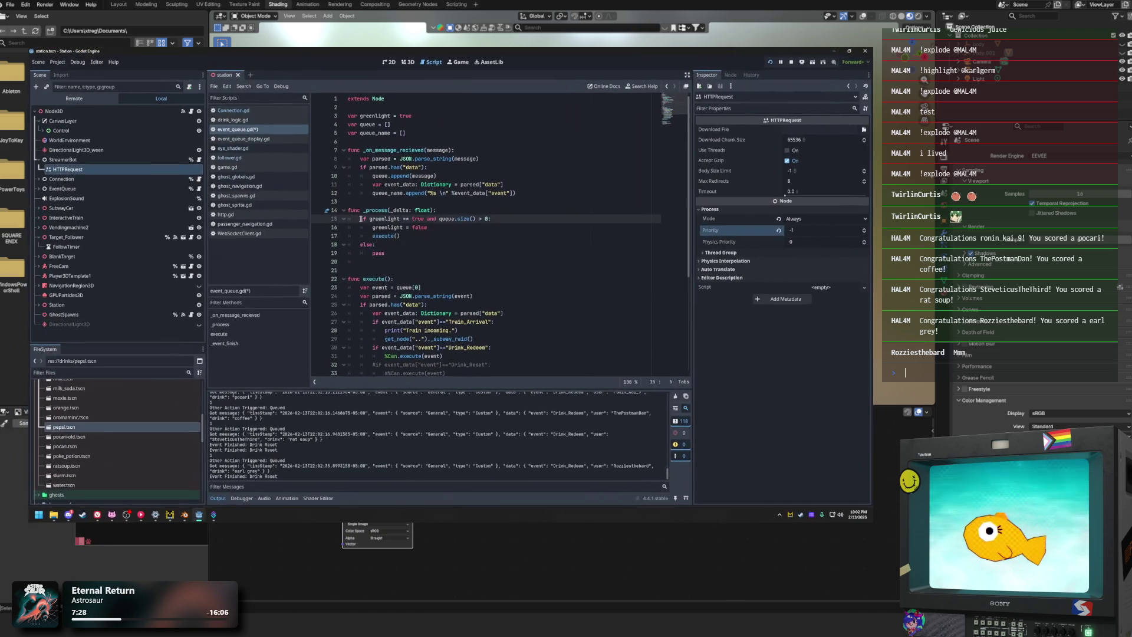
click(438, 233)
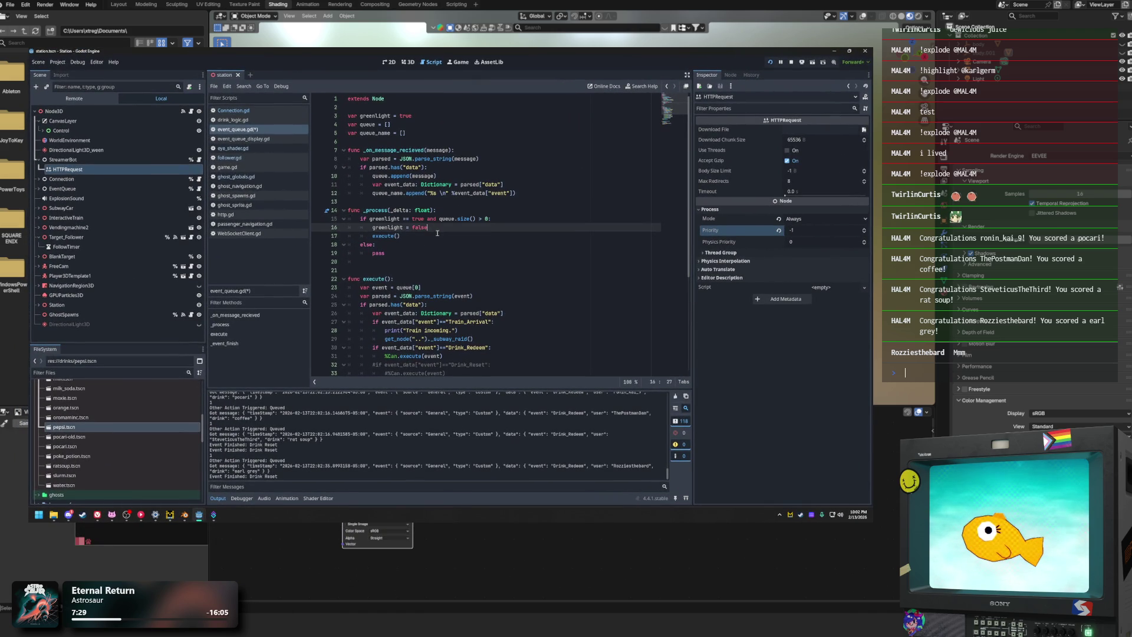
click(382, 219)
drag(364, 219, 491, 218)
click(501, 219)
click(391, 159)
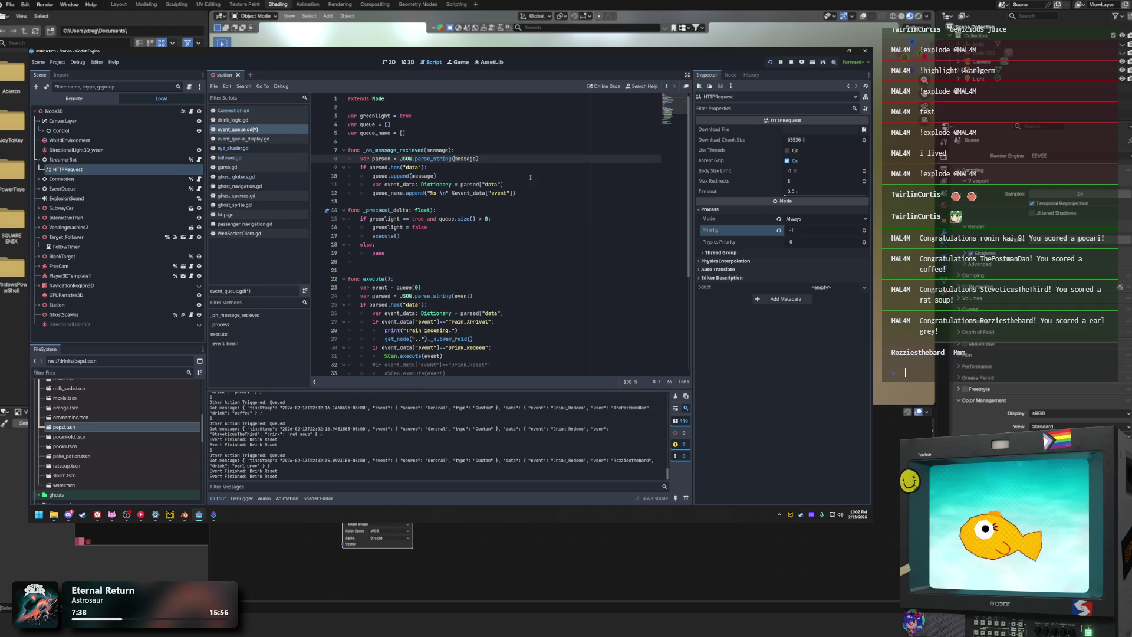
drag(516, 193, 460, 184)
drag(391, 177, 388, 170)
click(432, 236)
drag(427, 227, 373, 232)
click(448, 229)
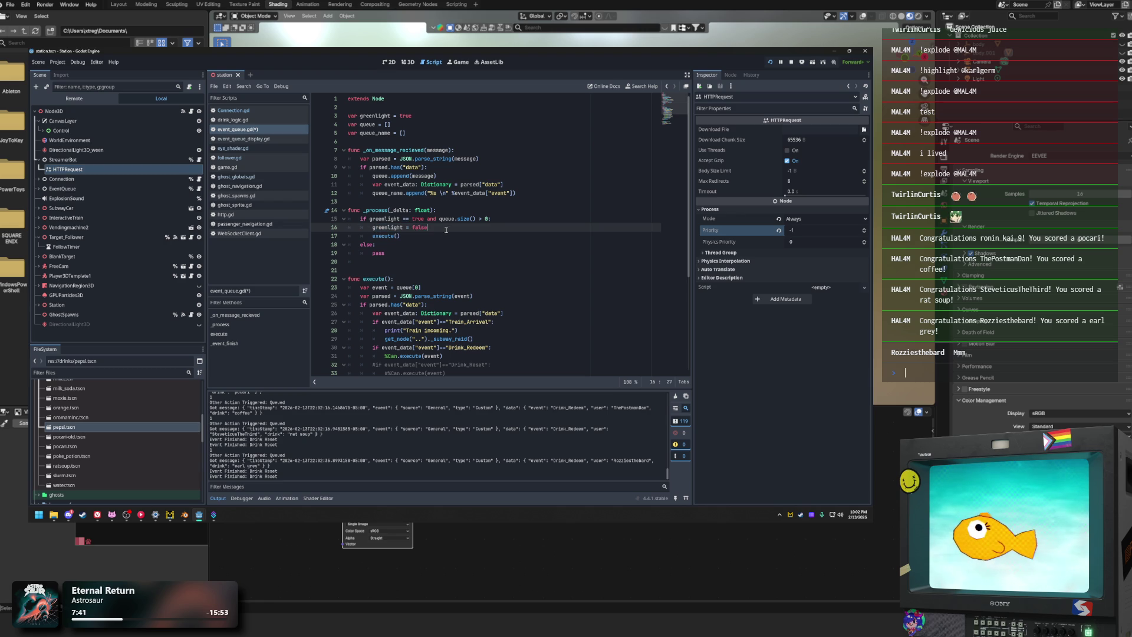
click(452, 234)
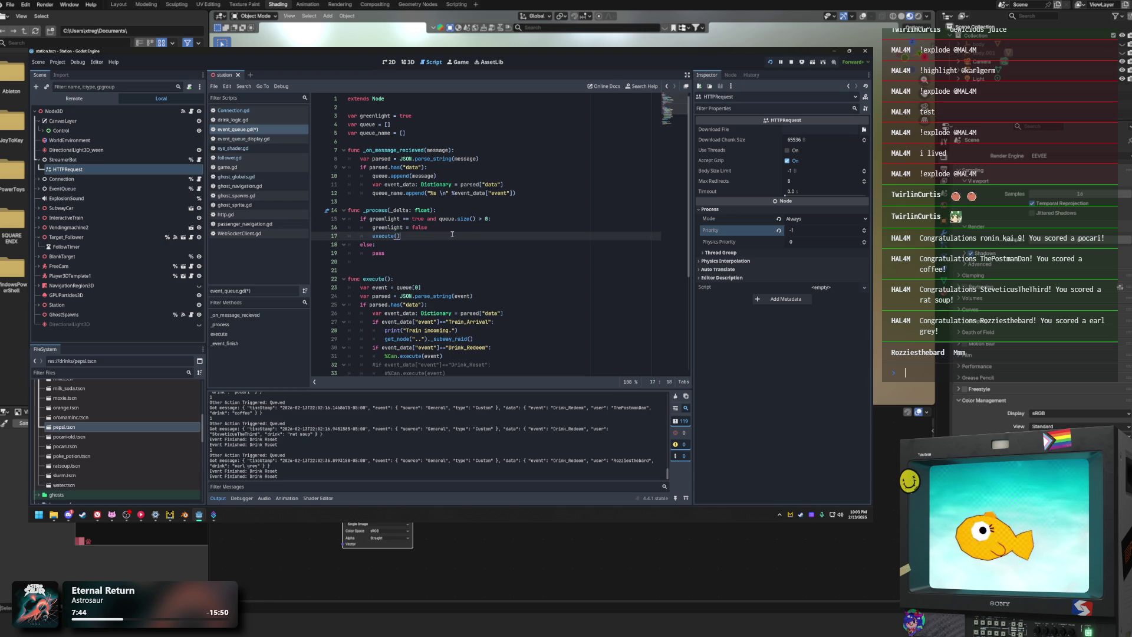
click(444, 228)
drag(360, 218, 495, 219)
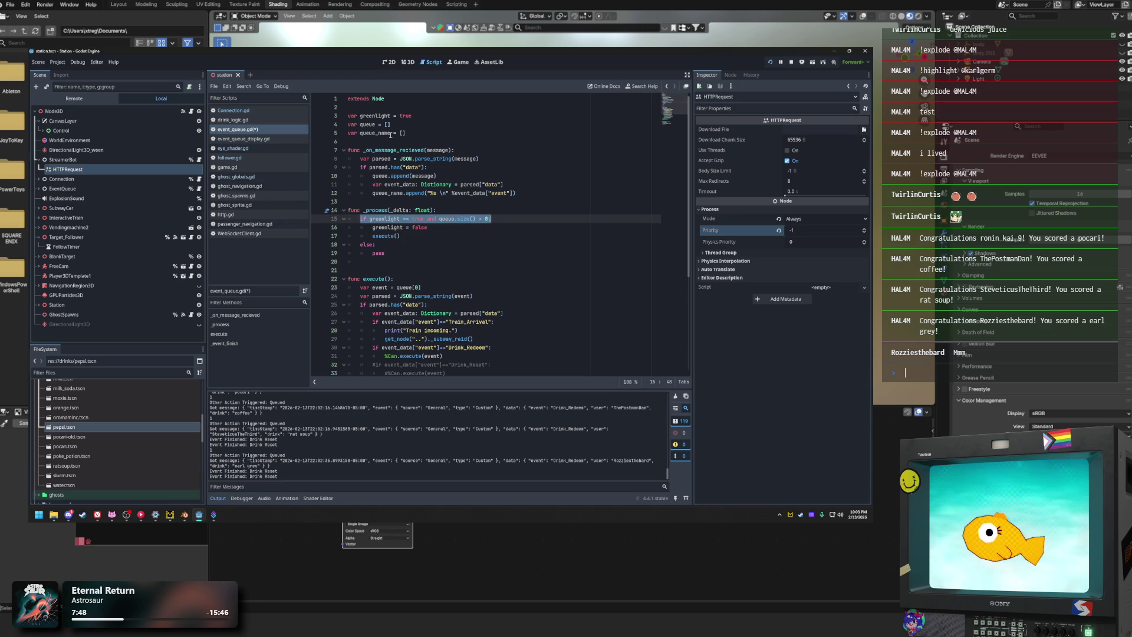
click(411, 116)
double_click(375, 116)
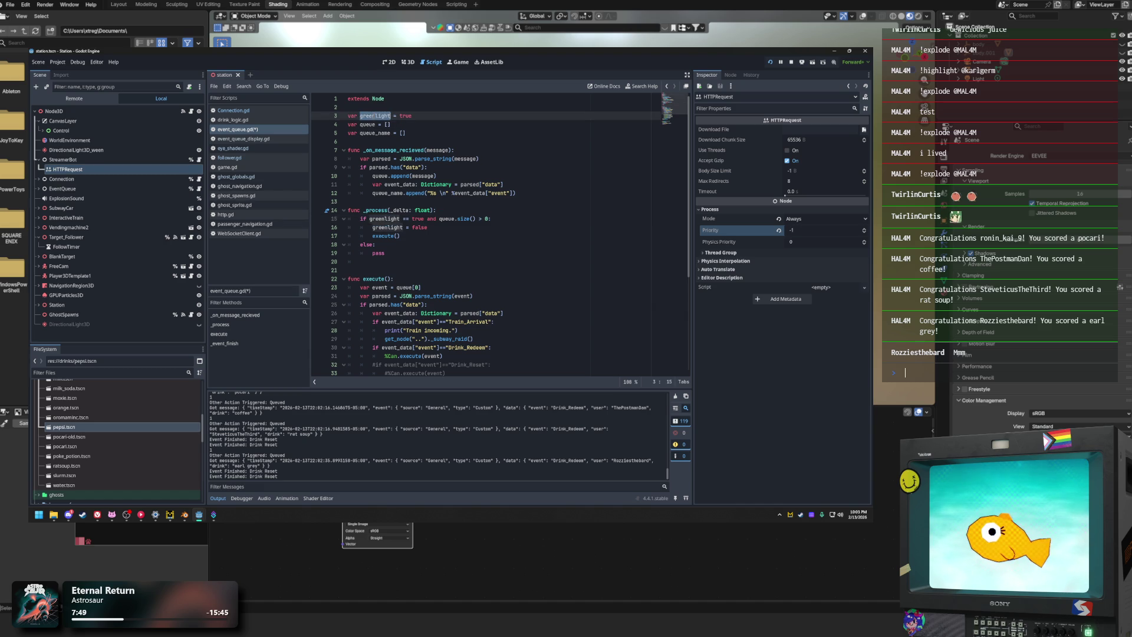
click(458, 219)
click(402, 228)
scroll(413, 212, down, 3)
click(414, 210)
mouse_move(413, 210)
mouse_down()
mouse_move(448, 227)
mouse_move(500, 322)
mouse_up()
click(500, 321)
click(500, 350)
scroll(434, 234, down, 3)
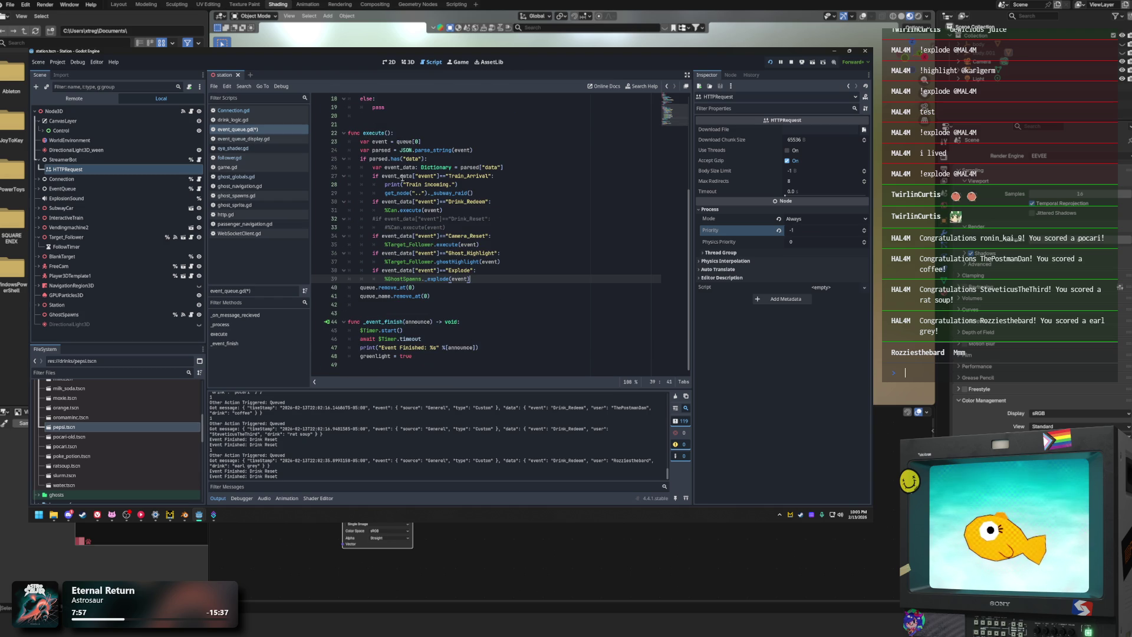
Step: Check the commented Drink_Reset line and its %Can.execute(event) call
scroll(397, 172, up, 2)
click(402, 269)
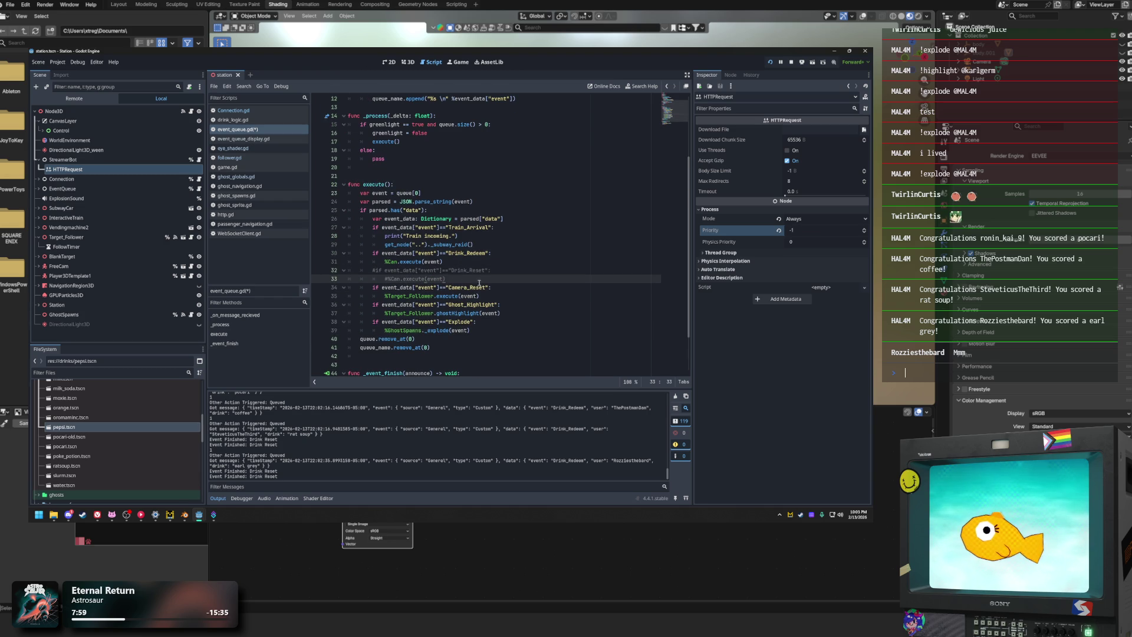
click(459, 265)
shift+click(382, 263)
click(495, 270)
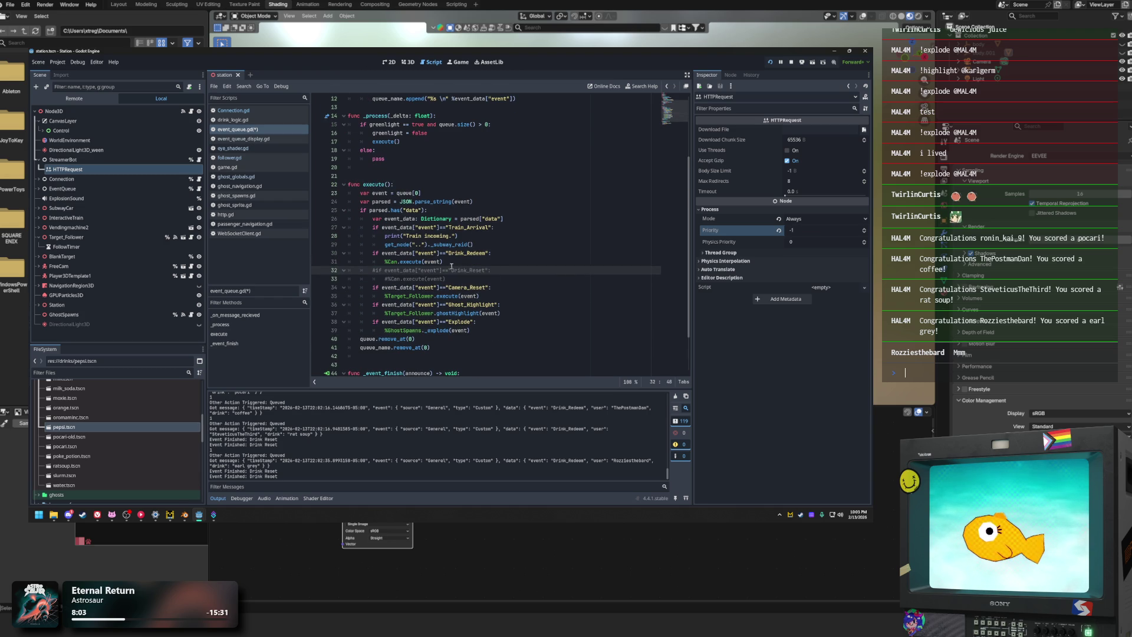
drag(451, 265, 383, 264)
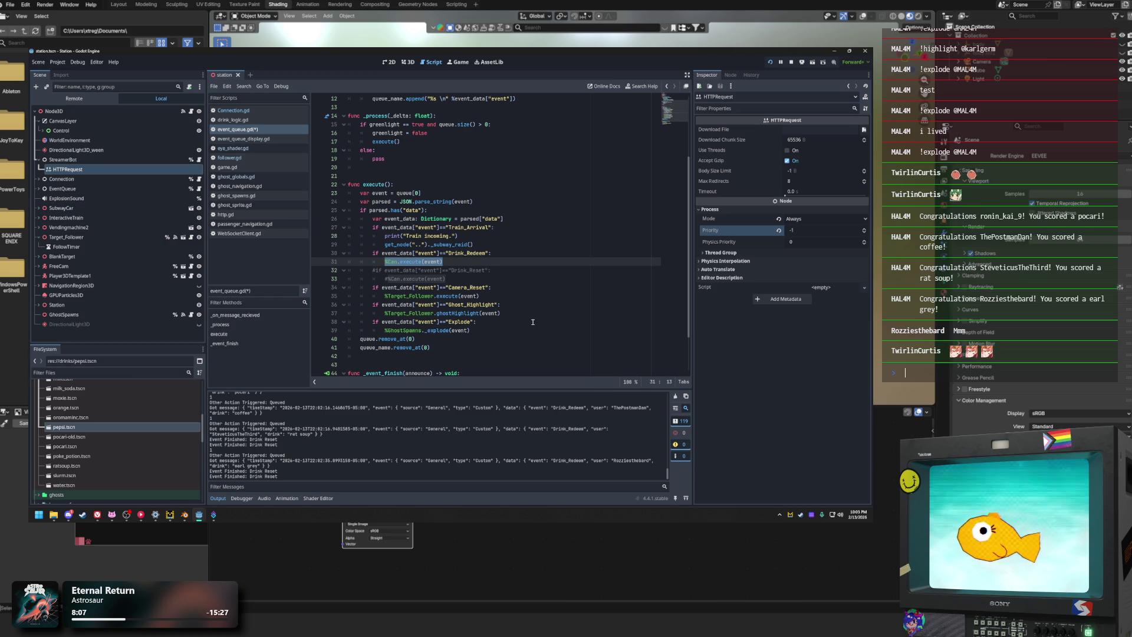
click(495, 270)
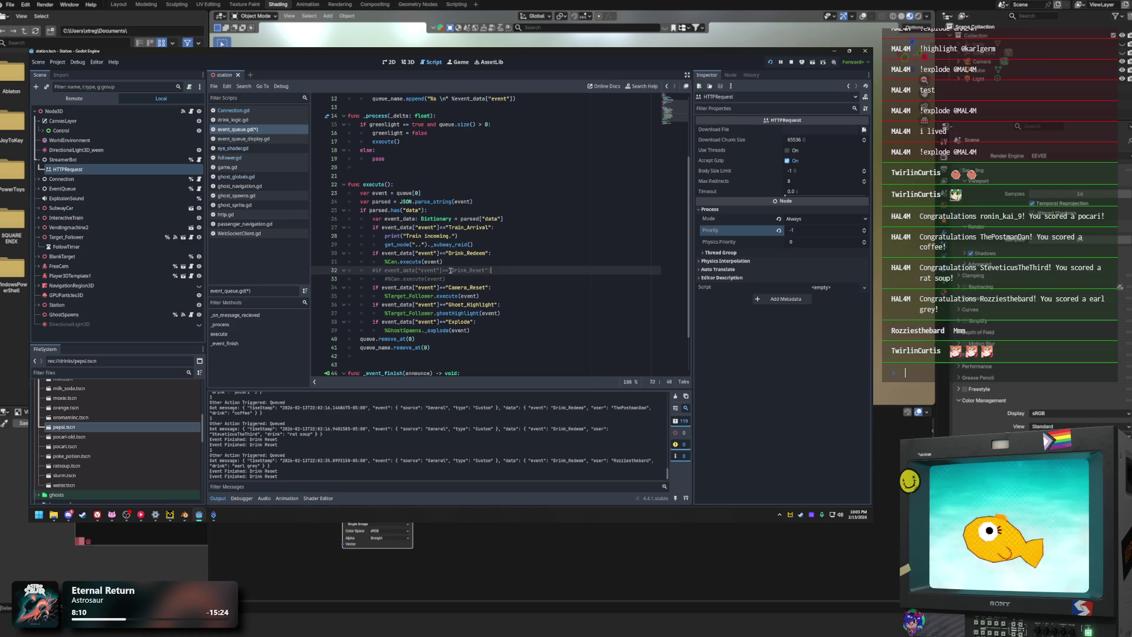
Step: Look over the _process function's else branch and header
scroll(439, 204, up, 4)
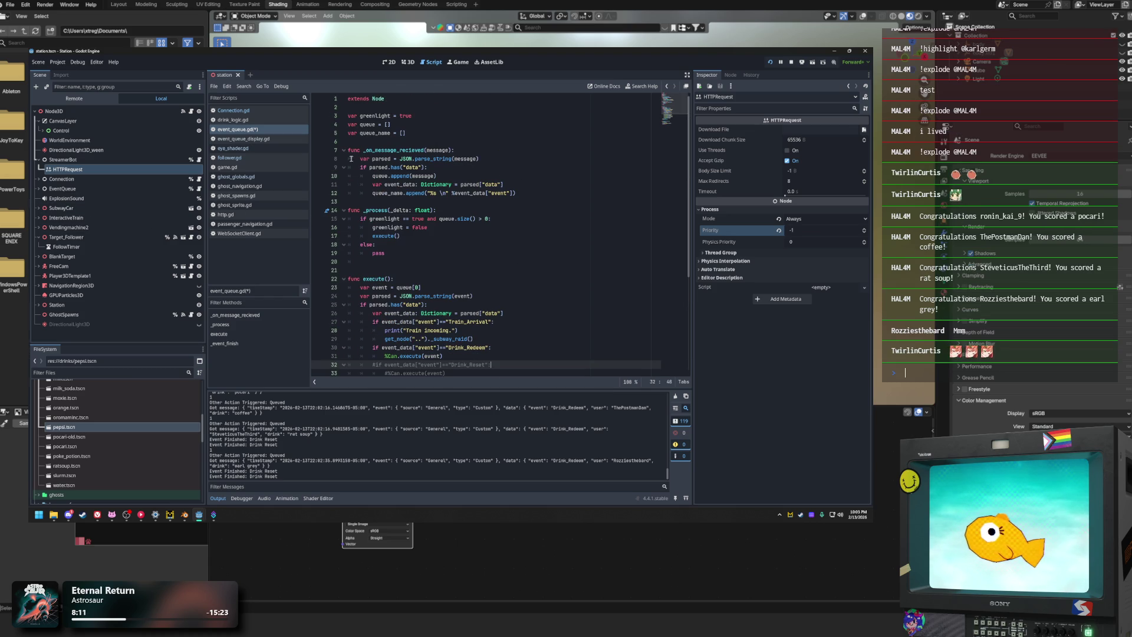
scroll(464, 269, down, 3)
scroll(463, 269, up, 3)
scroll(464, 269, down, 3)
click(485, 299)
scroll(407, 259, up, 2)
click(424, 218)
key(Up)
key(Up)
key(Up)
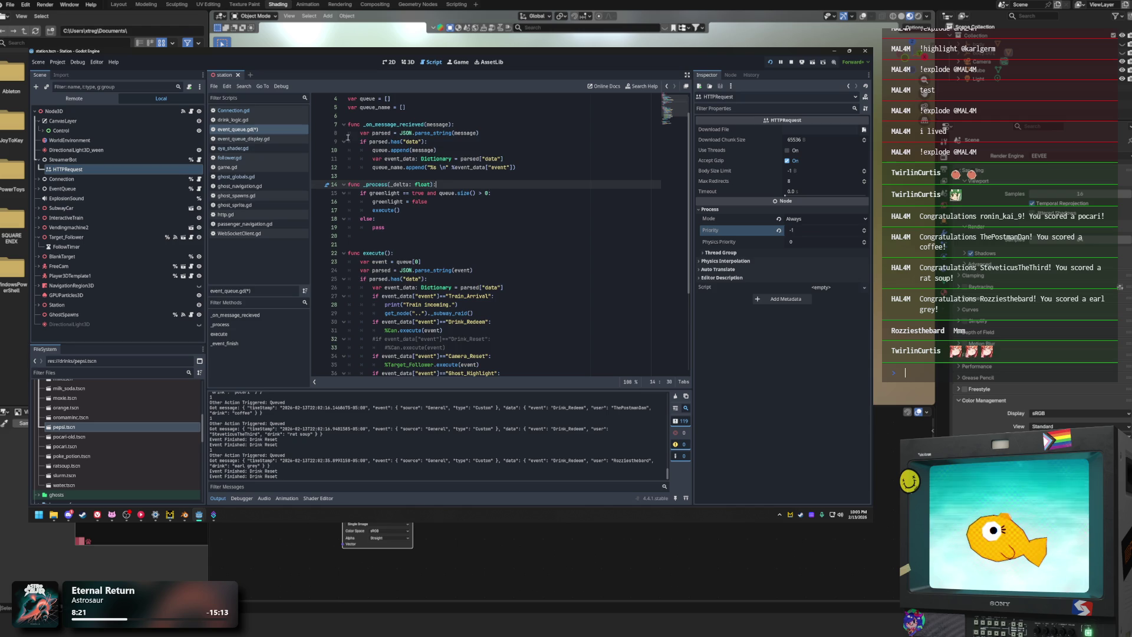
Step: Review the message parsing line, queue_name removal and the _event_finish body
scroll(349, 141, up, 1)
click(389, 116)
click(475, 159)
click(451, 237)
scroll(451, 236, down, 6)
click(455, 297)
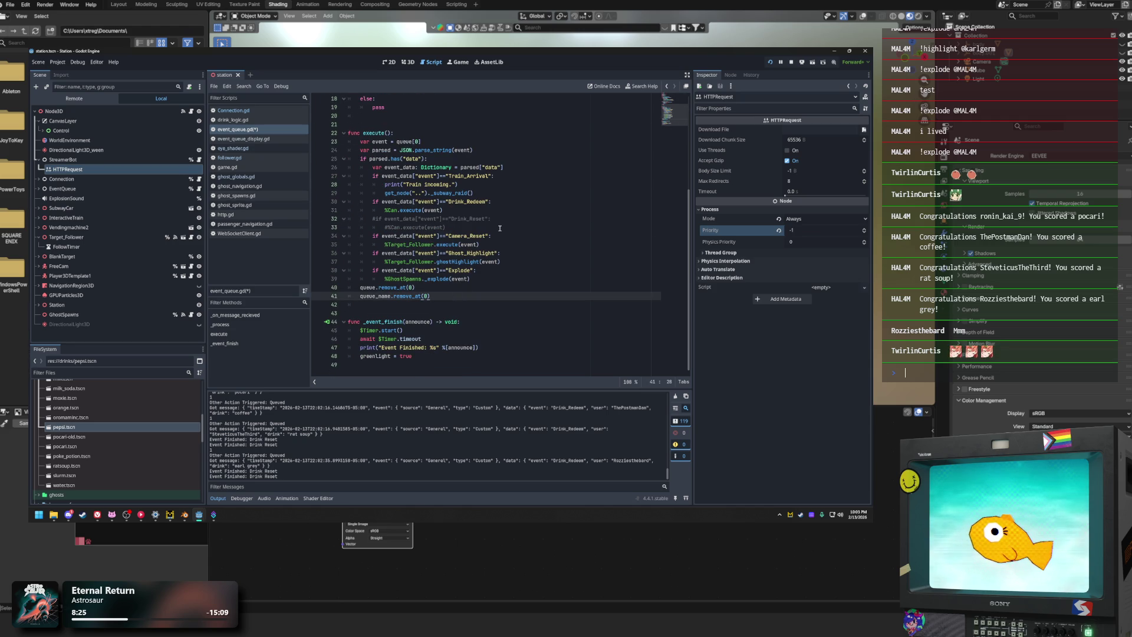
drag(415, 356, 312, 333)
click(421, 358)
Step: Review the parsed data check, greenlight = false reset and queue size check
scroll(422, 236, up, 6)
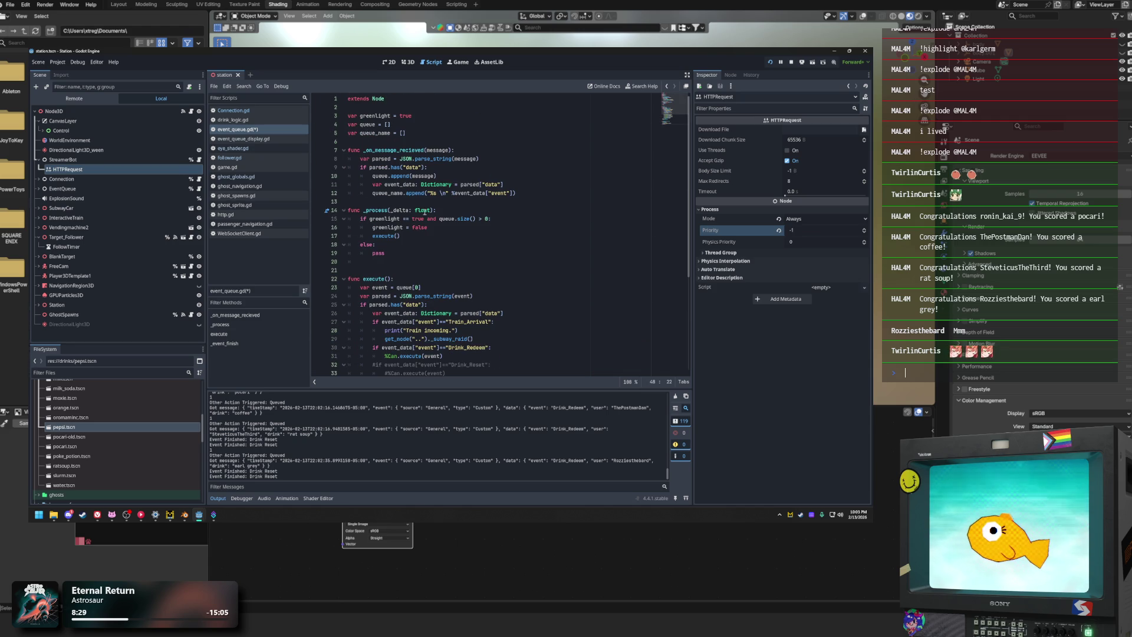
drag(508, 167, 341, 166)
click(509, 202)
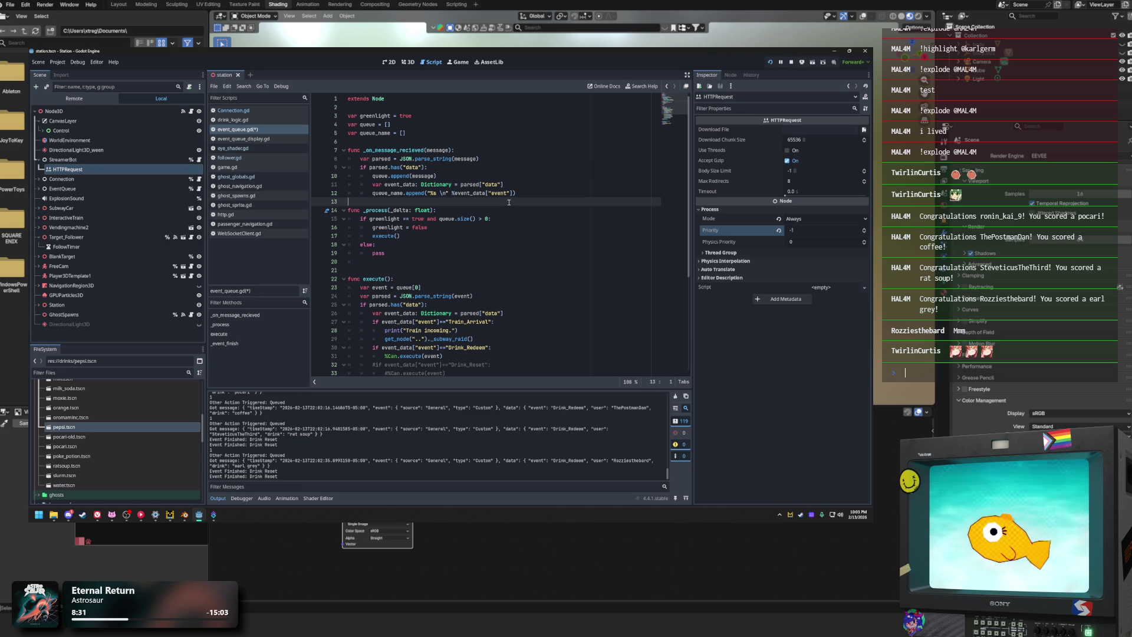
mouse_move(428, 227)
mouse_down()
mouse_move(342, 238)
mouse_move(278, 224)
mouse_up()
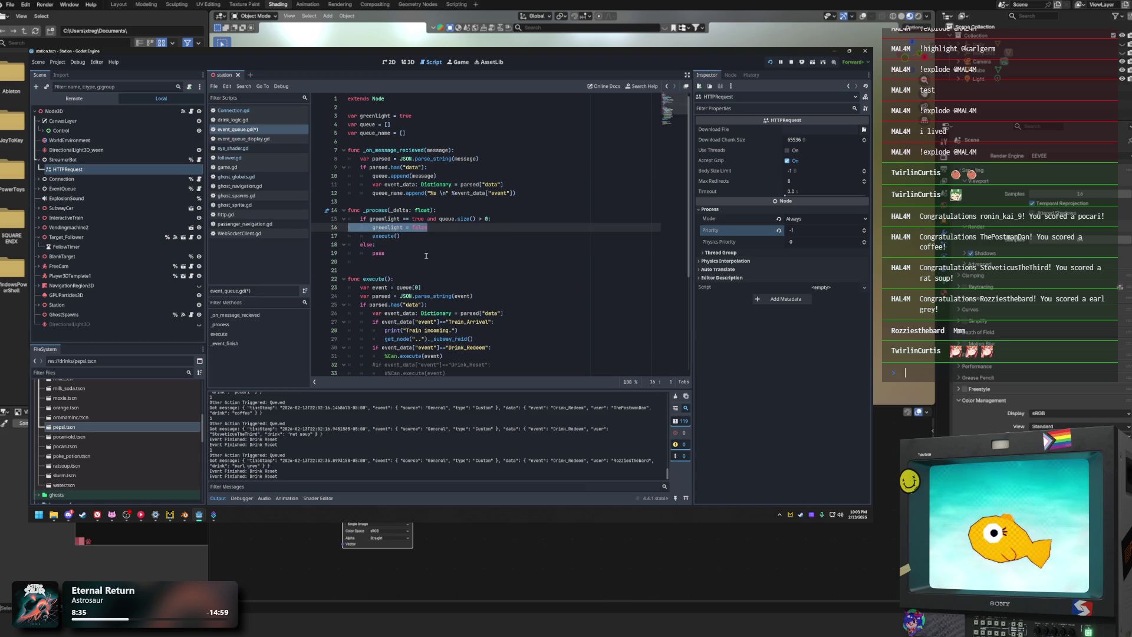
click(473, 229)
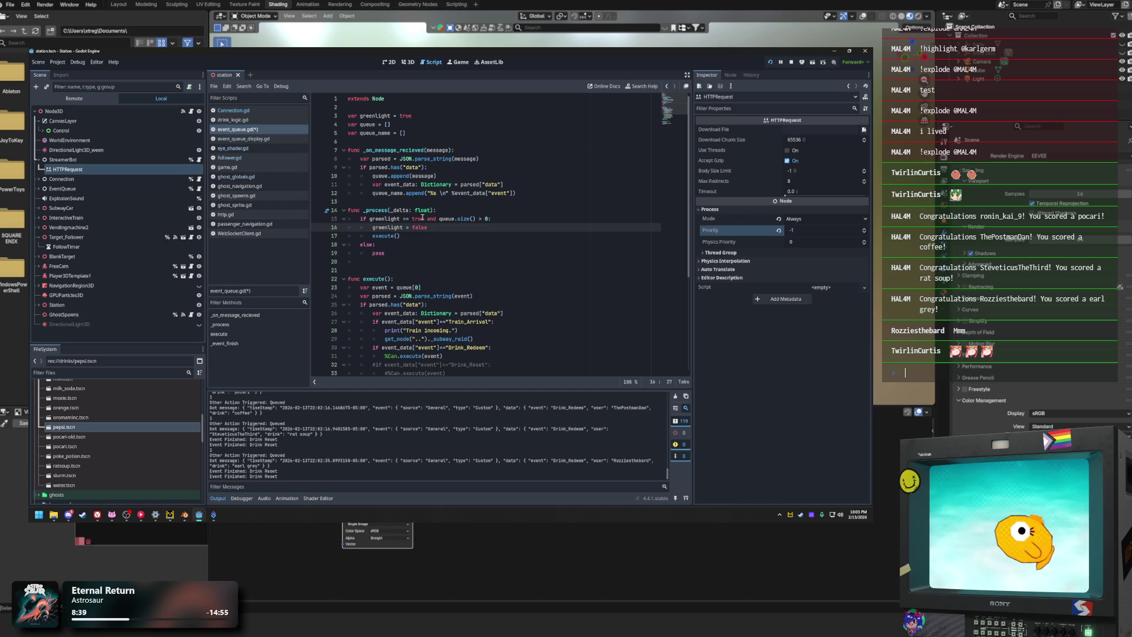
click(419, 240)
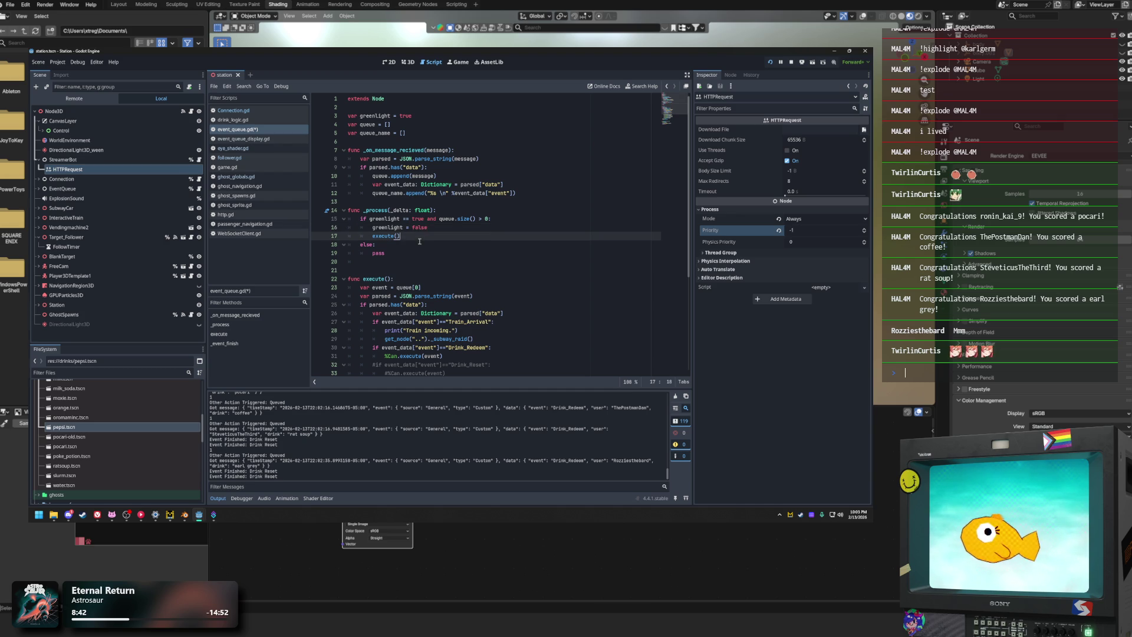
click(473, 219)
click(410, 230)
click(458, 262)
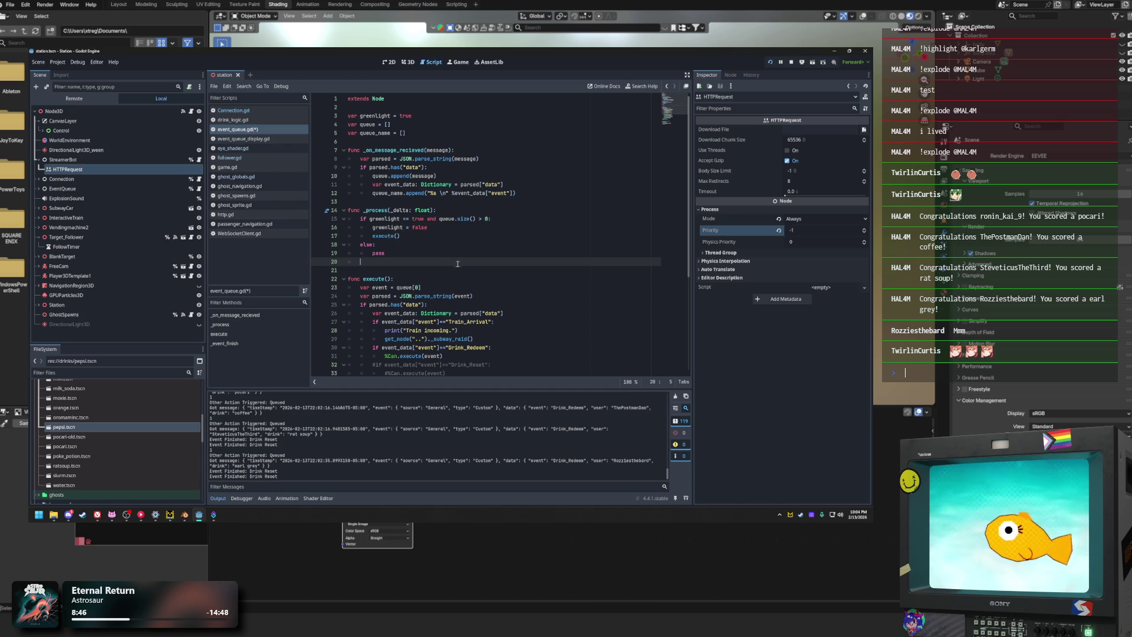
Step: Save event_queue.gd and switch the editor to the 3D station scene
scroll(435, 299, down, 5)
click(442, 304)
scroll(461, 276, up, 5)
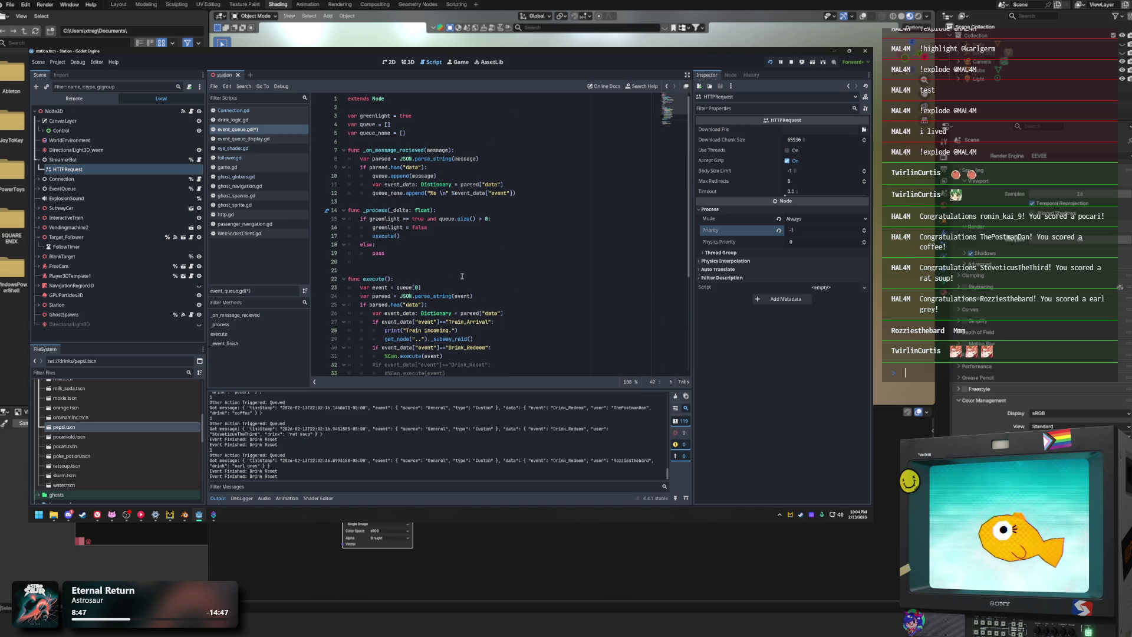
click(525, 193)
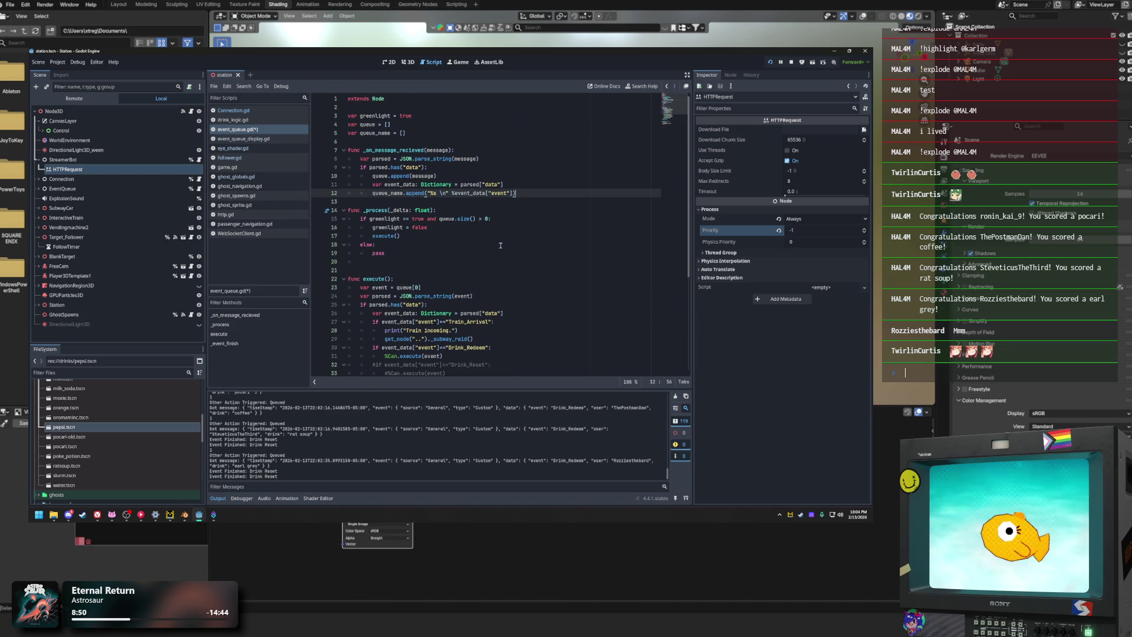
key(ctrl+s)
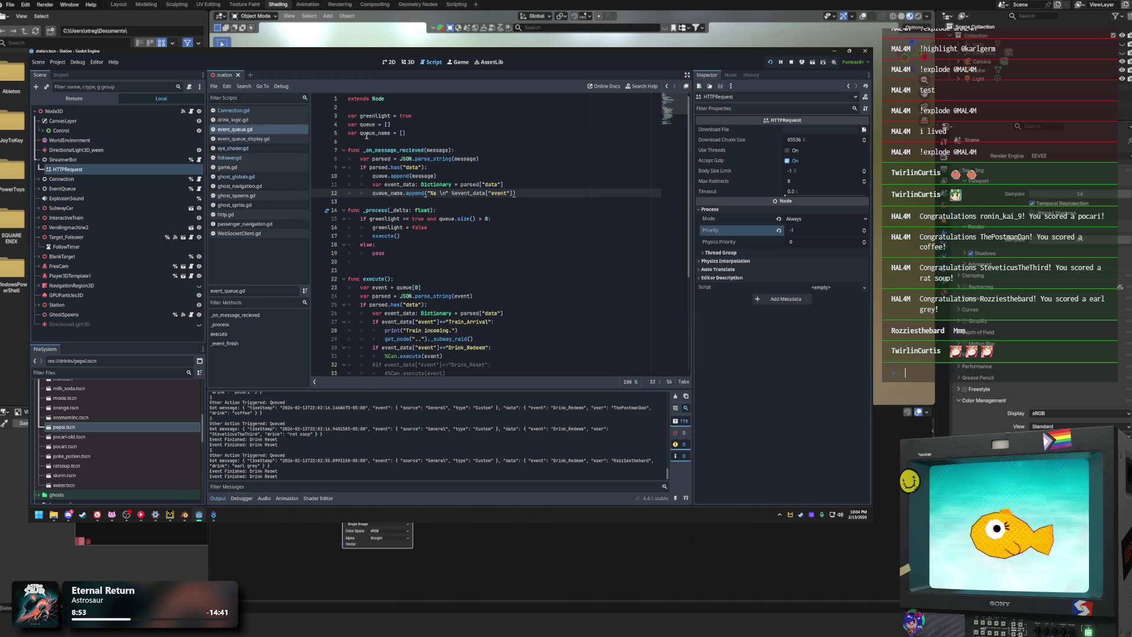
click(408, 62)
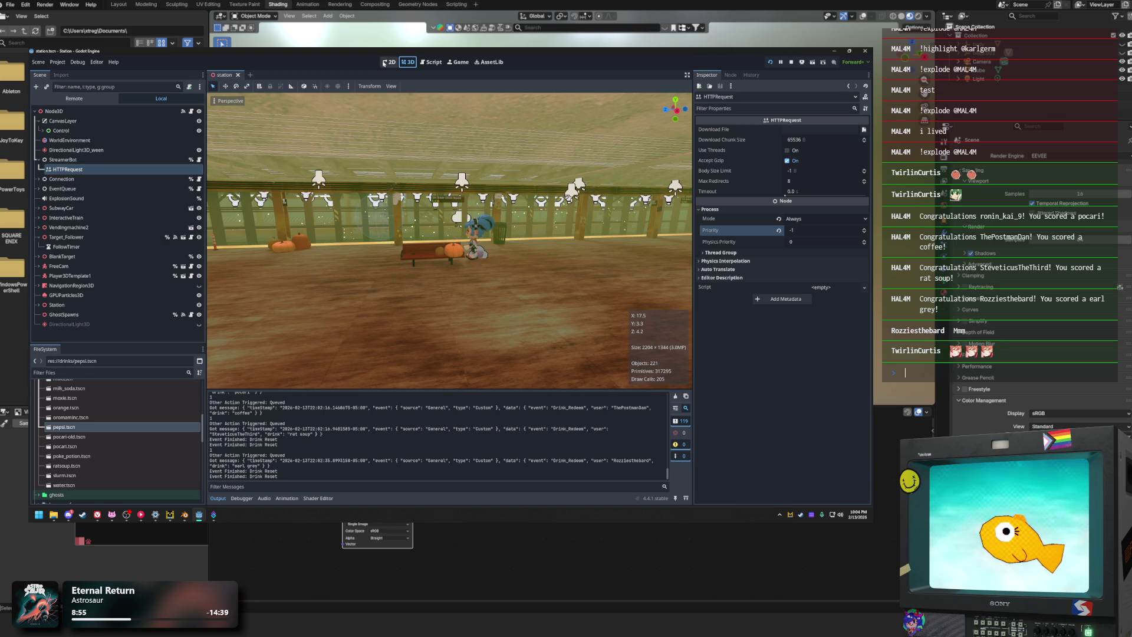
Step: Inspect the Control node showing the queue list in 2D, then return to 3D
click(388, 61)
click(60, 131)
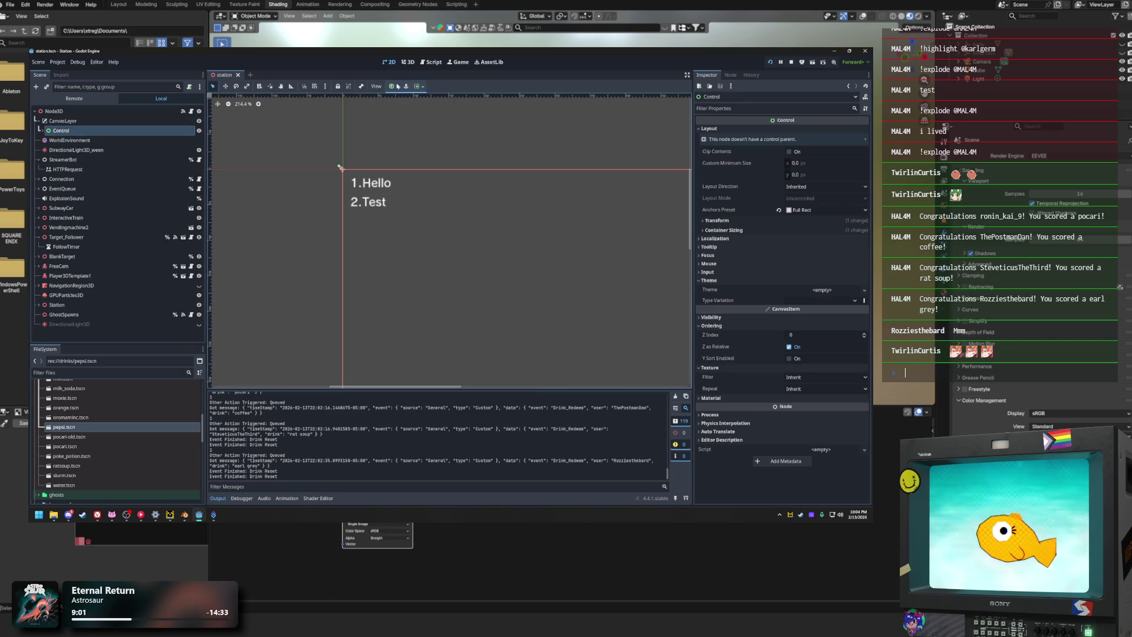
click(407, 62)
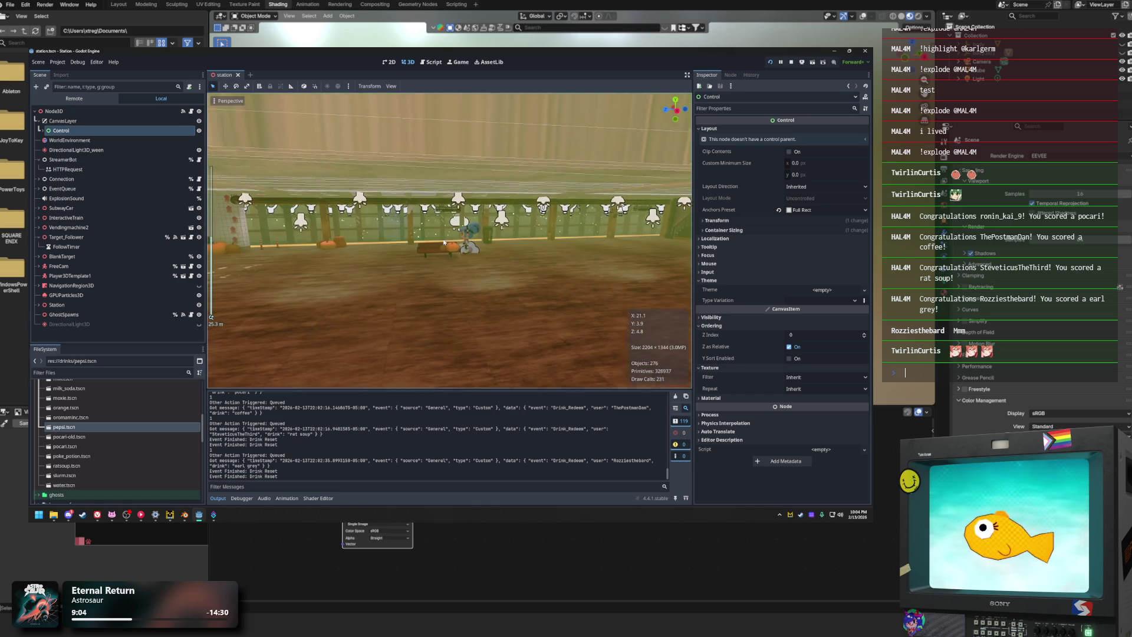
Step: Zoom the 3D camera down to the bench, then switch to the browser
scroll(478, 245, up, 2)
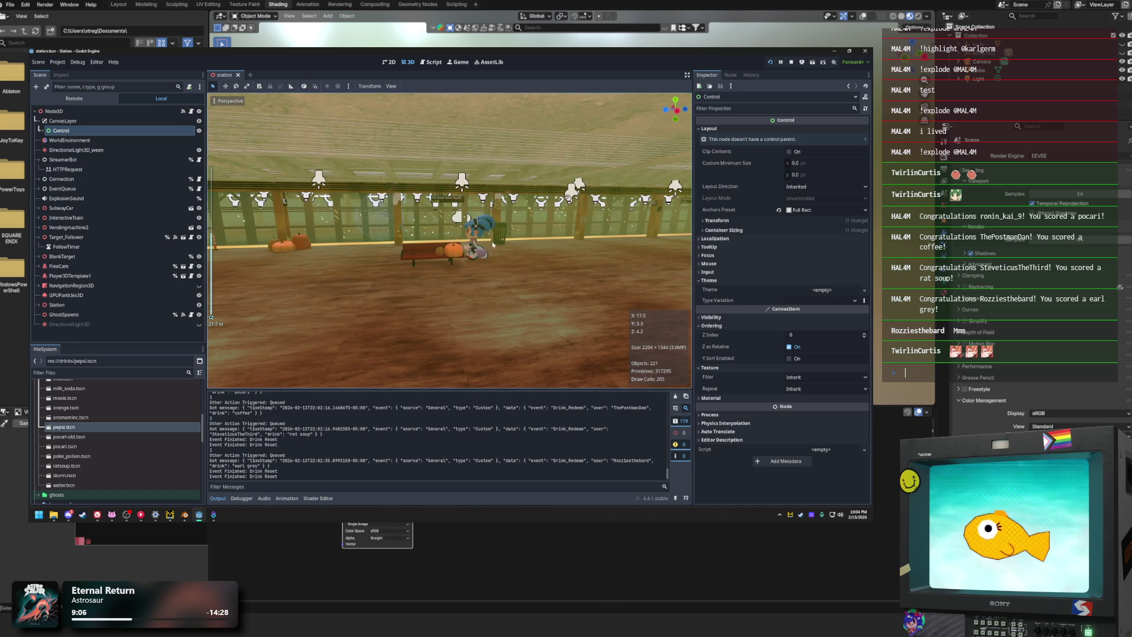
scroll(488, 247, down, 4)
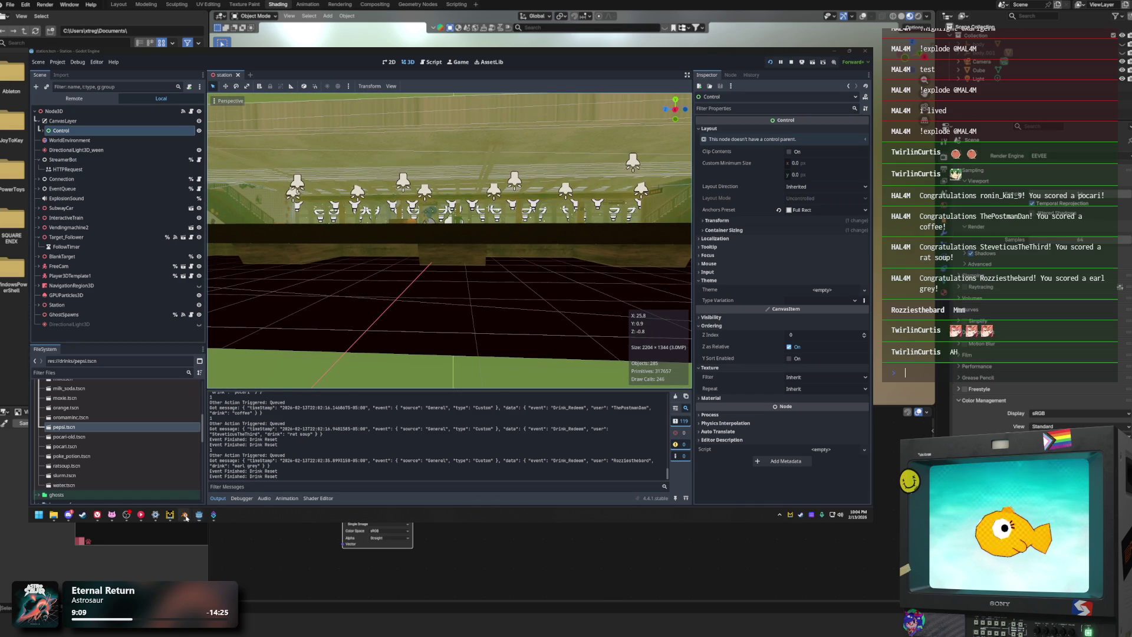
mouse_move(185, 517)
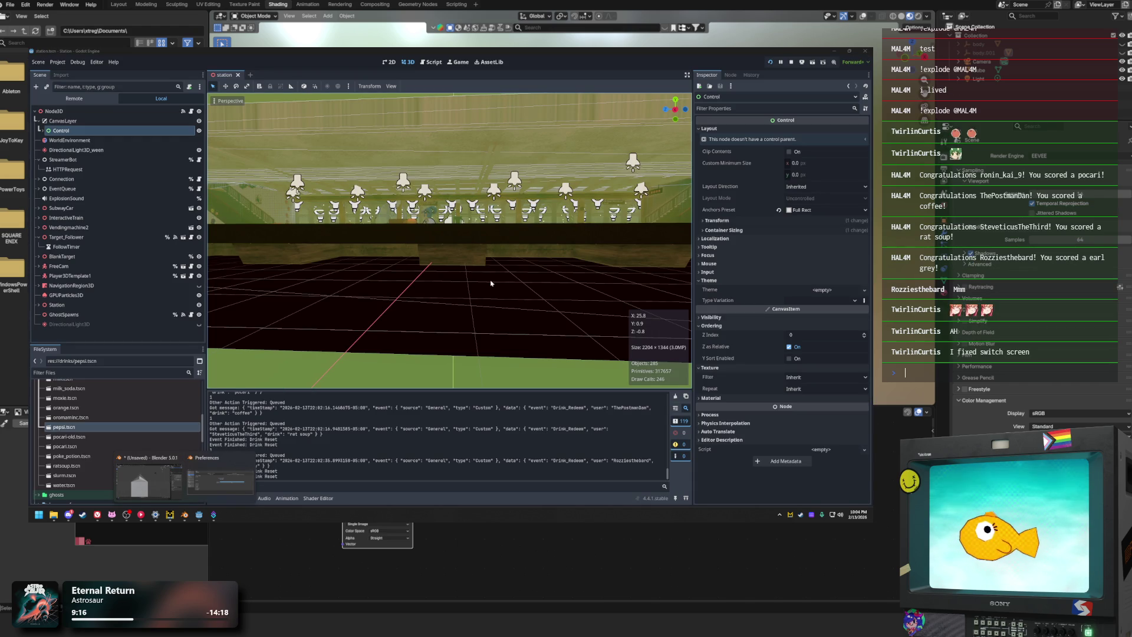
scroll(349, 275, up, 5)
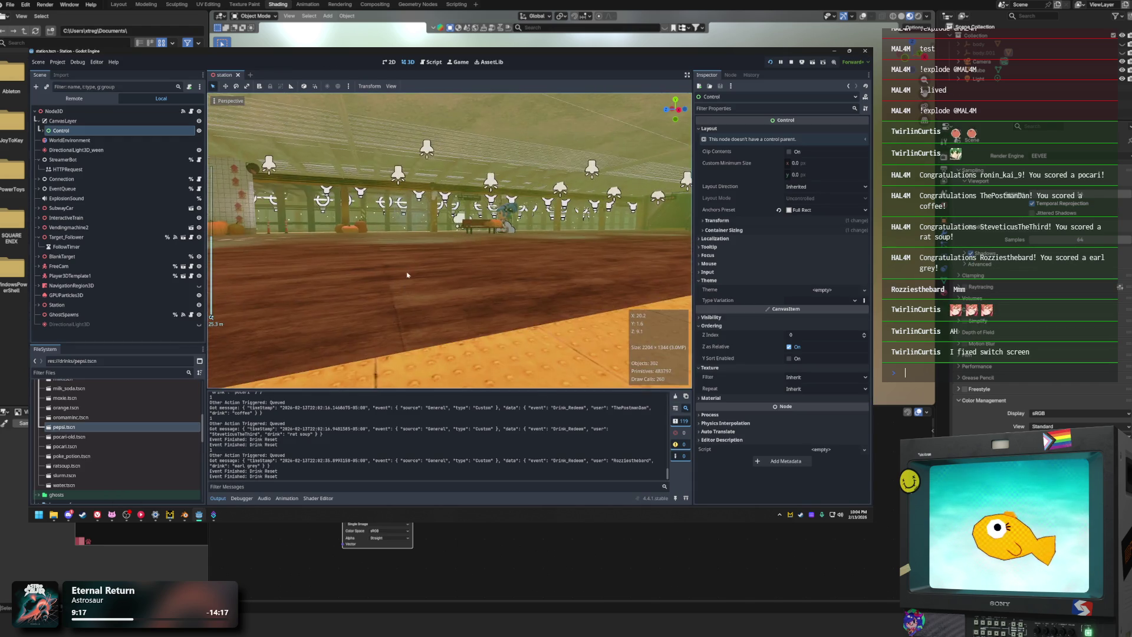
scroll(400, 288, up, 2)
scroll(436, 354, up, 2)
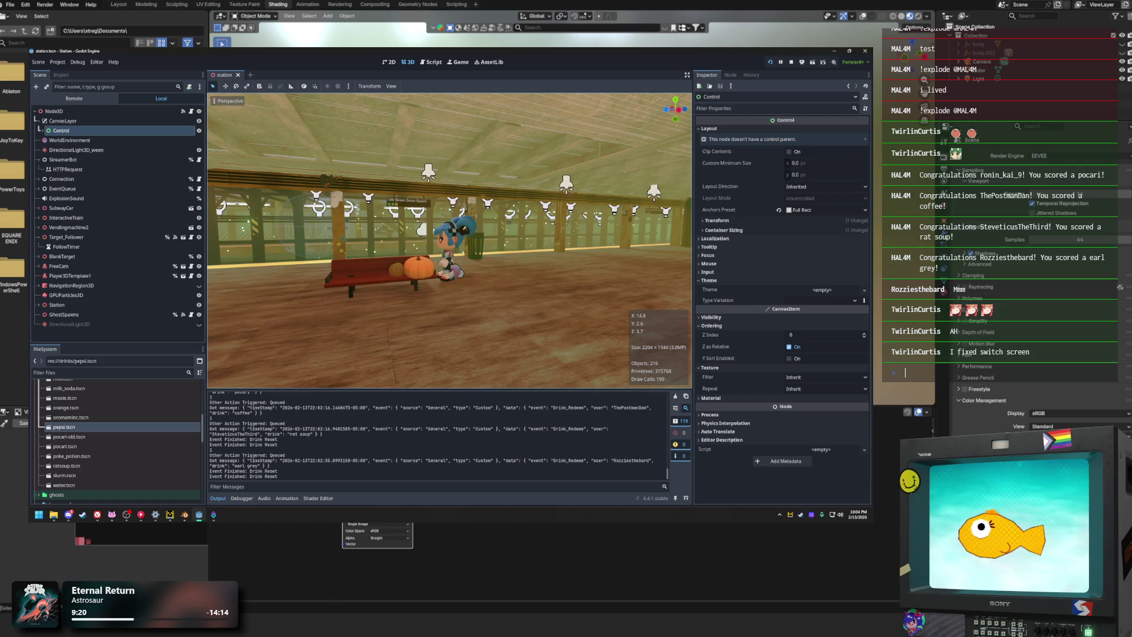
key(alt+Tab)
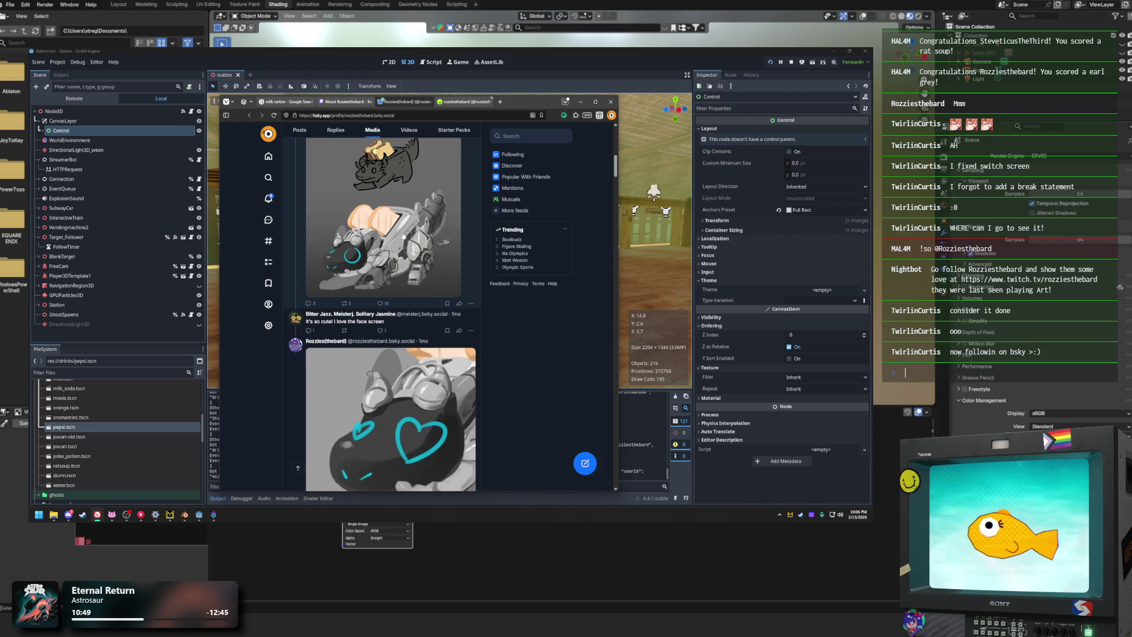
Step: View the toast dragon and tavern fox artworks enlarged in the Media tab
click(404, 236)
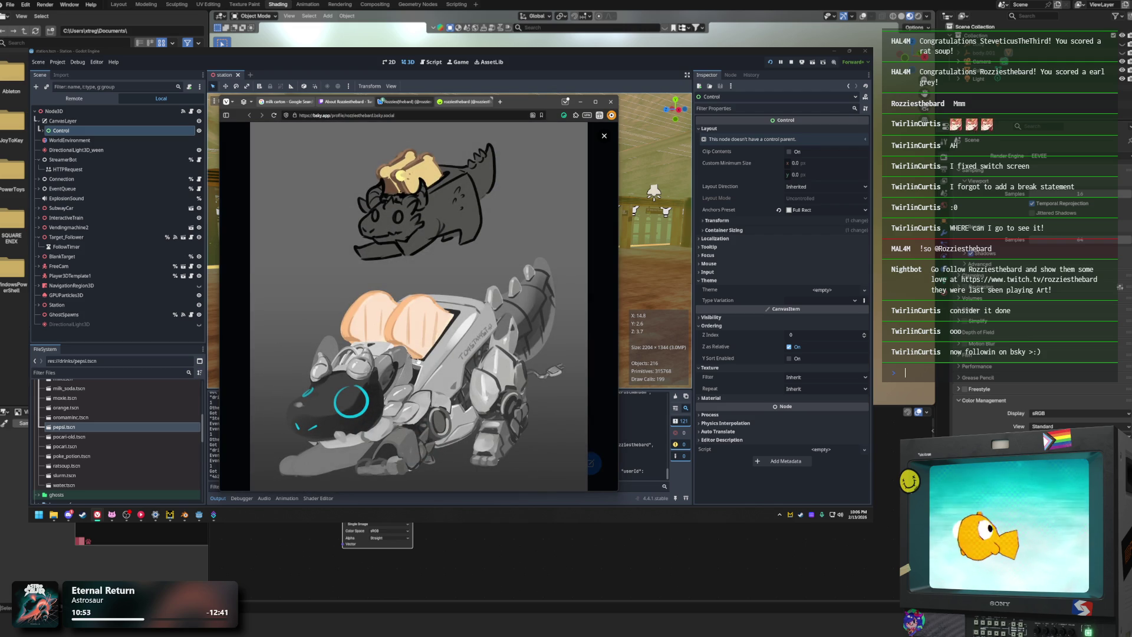
click(457, 356)
scroll(416, 389, down, 5)
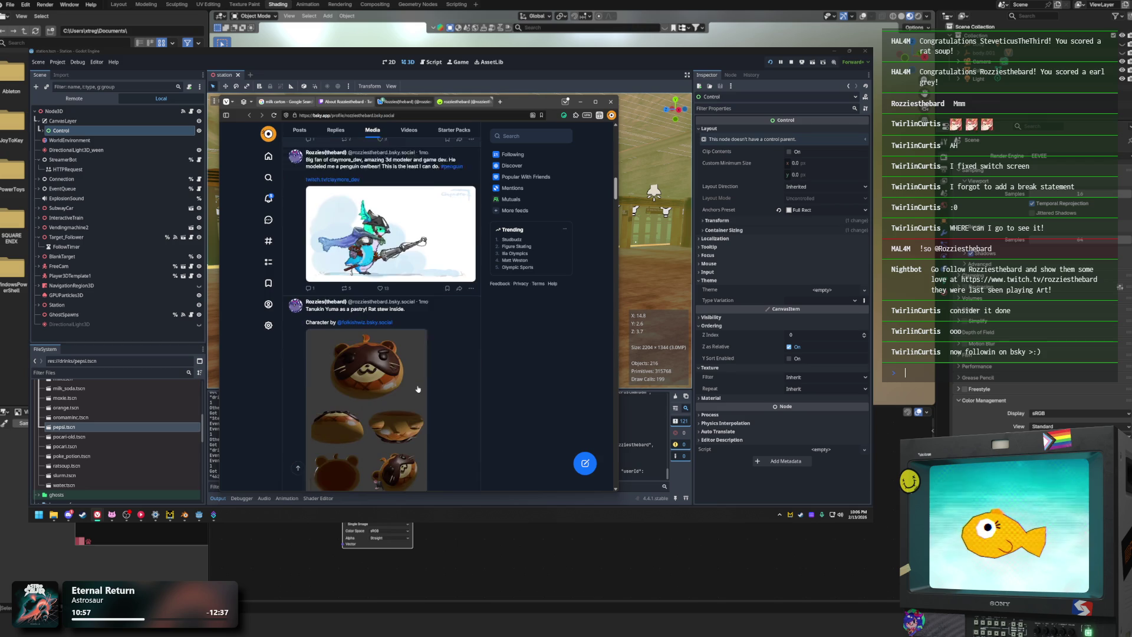
scroll(417, 389, down, 5)
scroll(421, 392, up, 3)
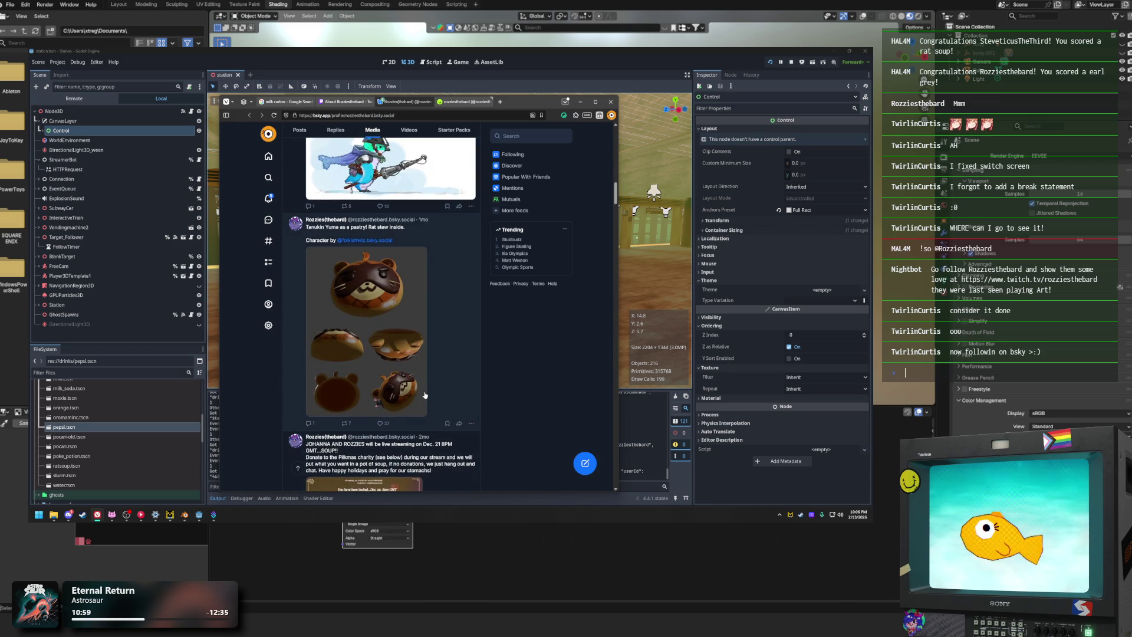
scroll(425, 395, down, 1)
scroll(408, 366, down, 10)
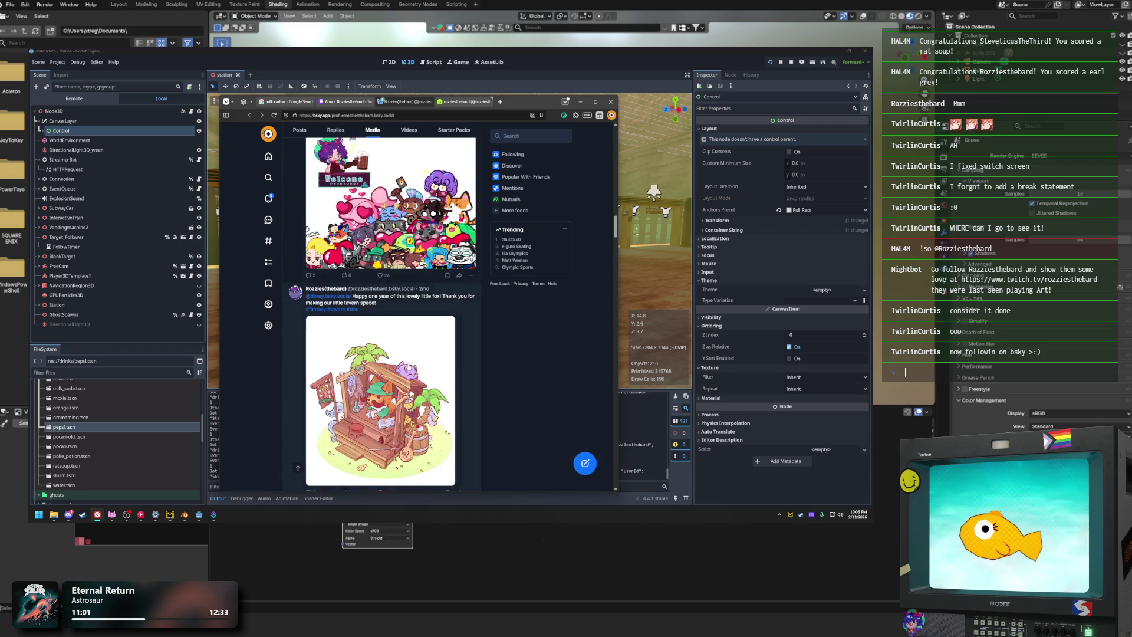
scroll(408, 365, up, 1)
click(383, 304)
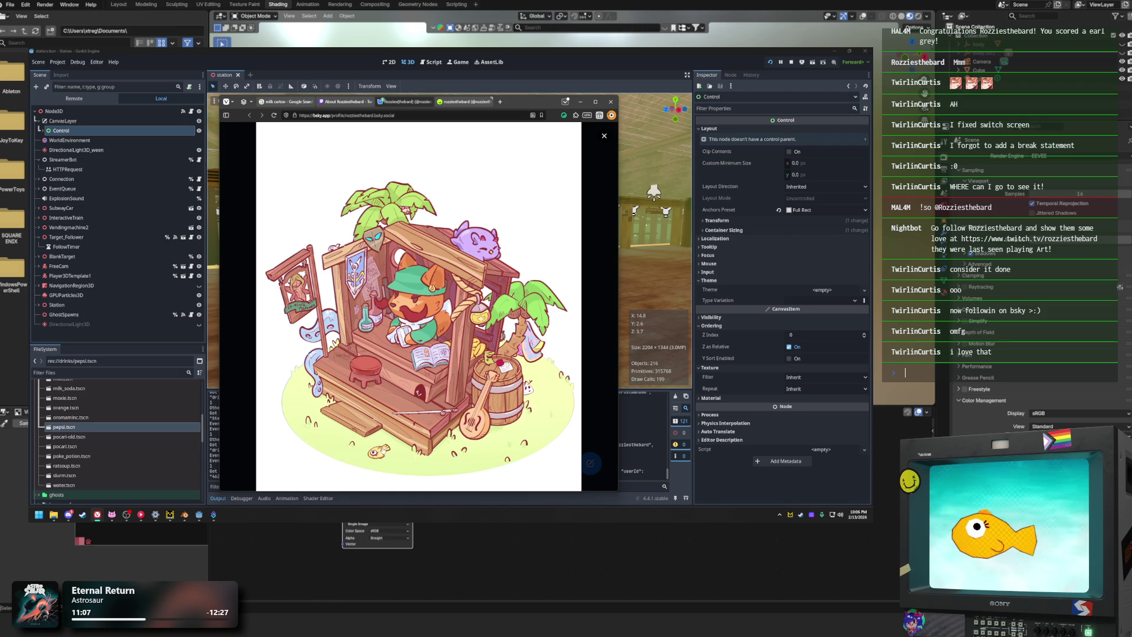
key(Escape)
Step: Watch the sketch video fullscreen, then exit fullscreen
scroll(442, 349, down, 5)
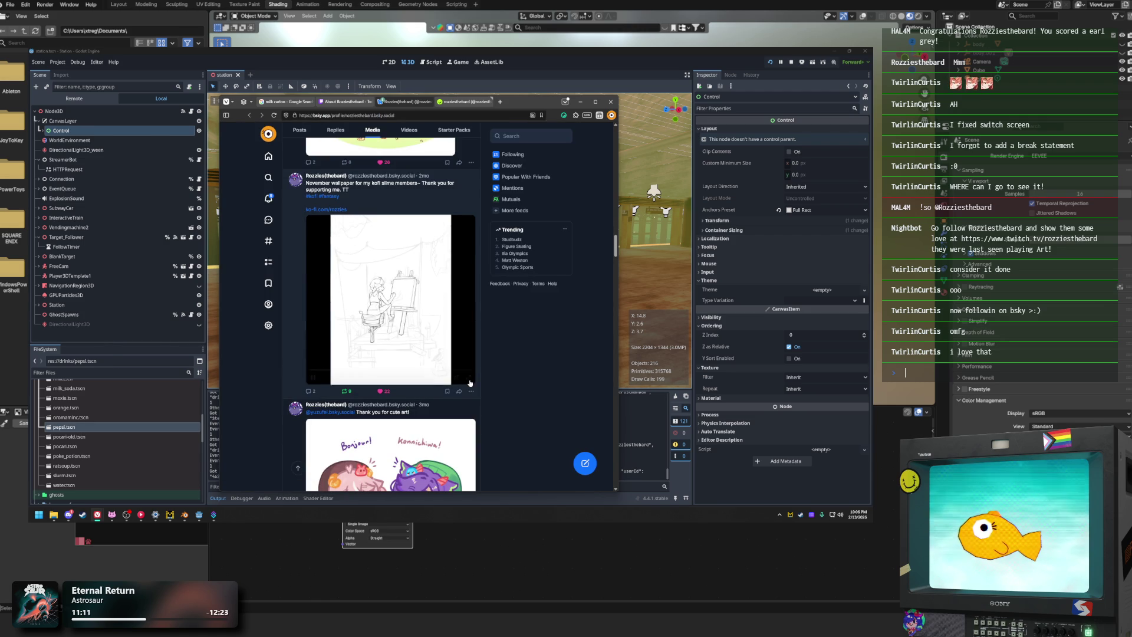
key(f)
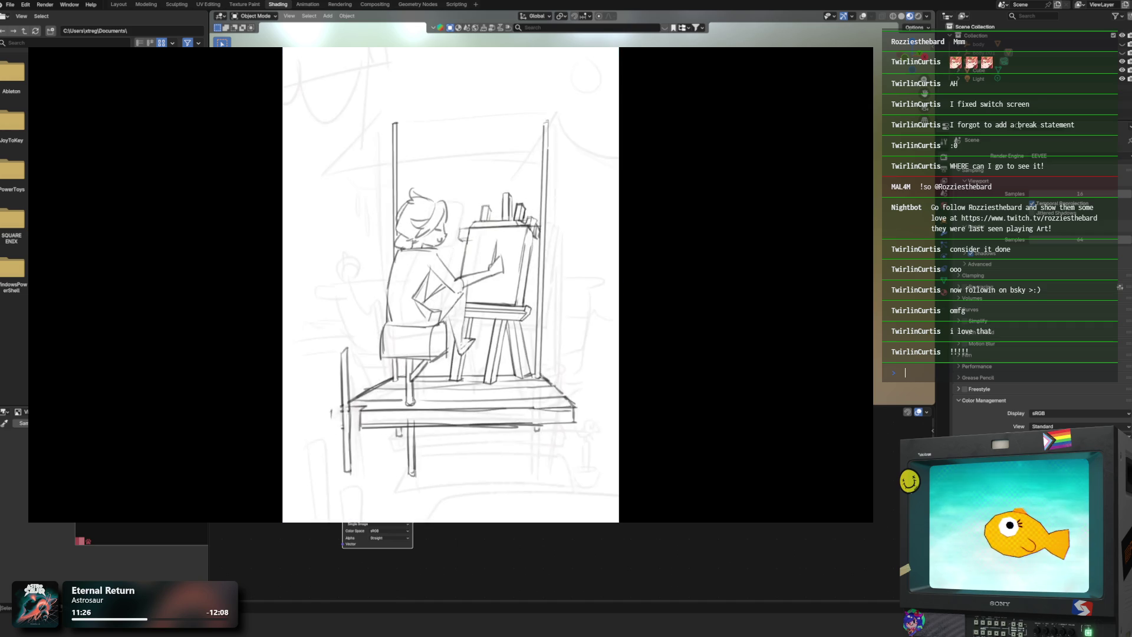
mouse_move(857, 519)
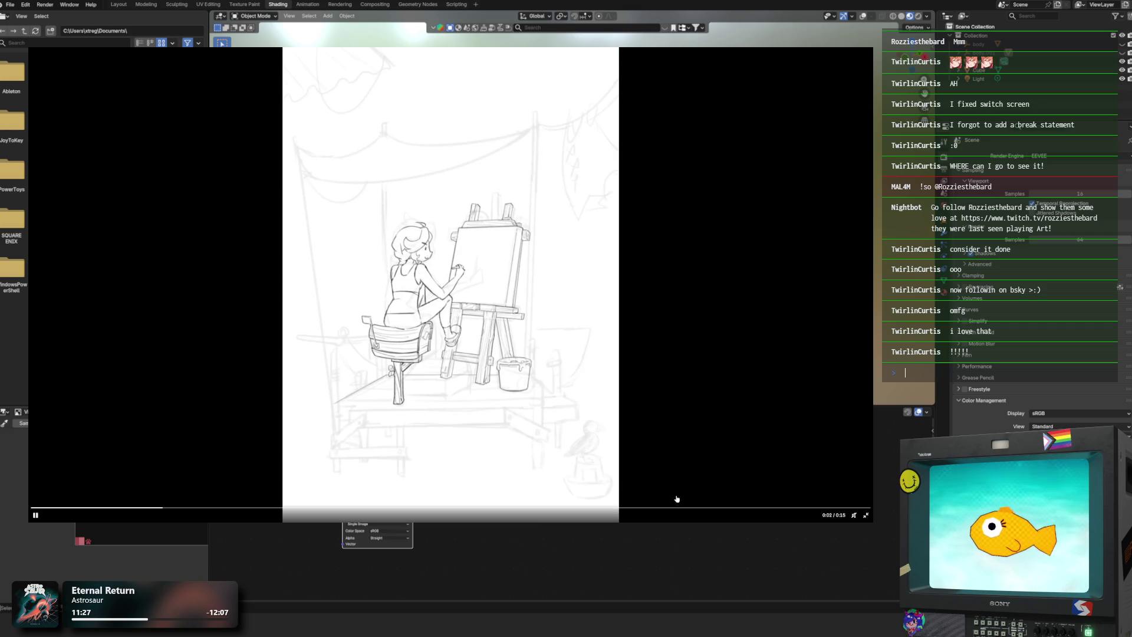
click(865, 516)
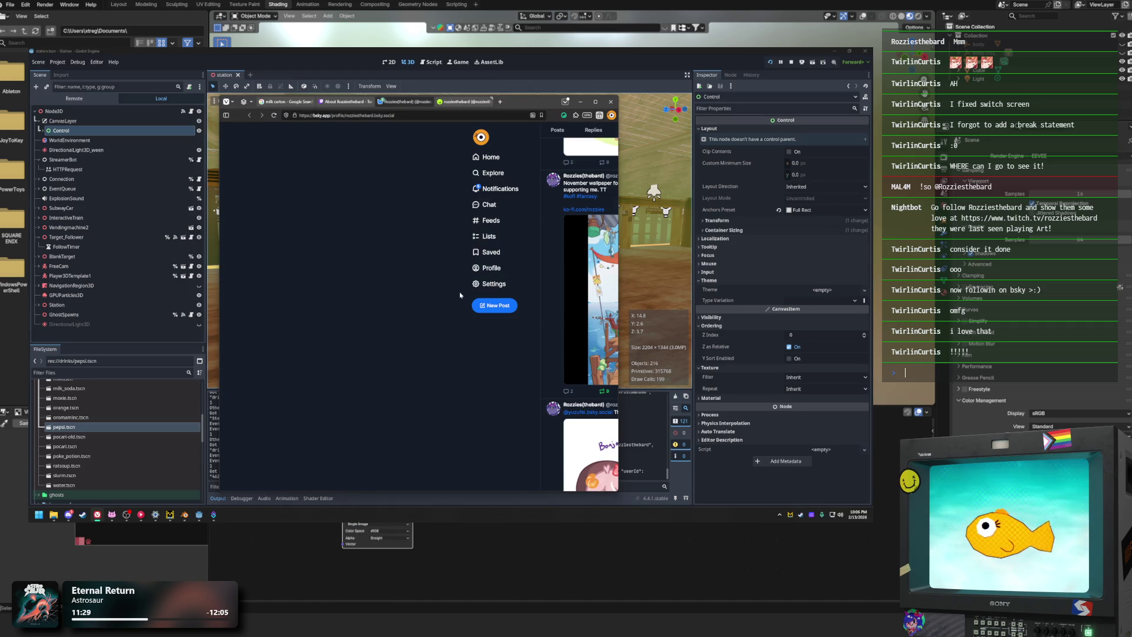
Step: Scroll down to view the long winding sketch enlarged, then close the browser
scroll(458, 317, down, 10)
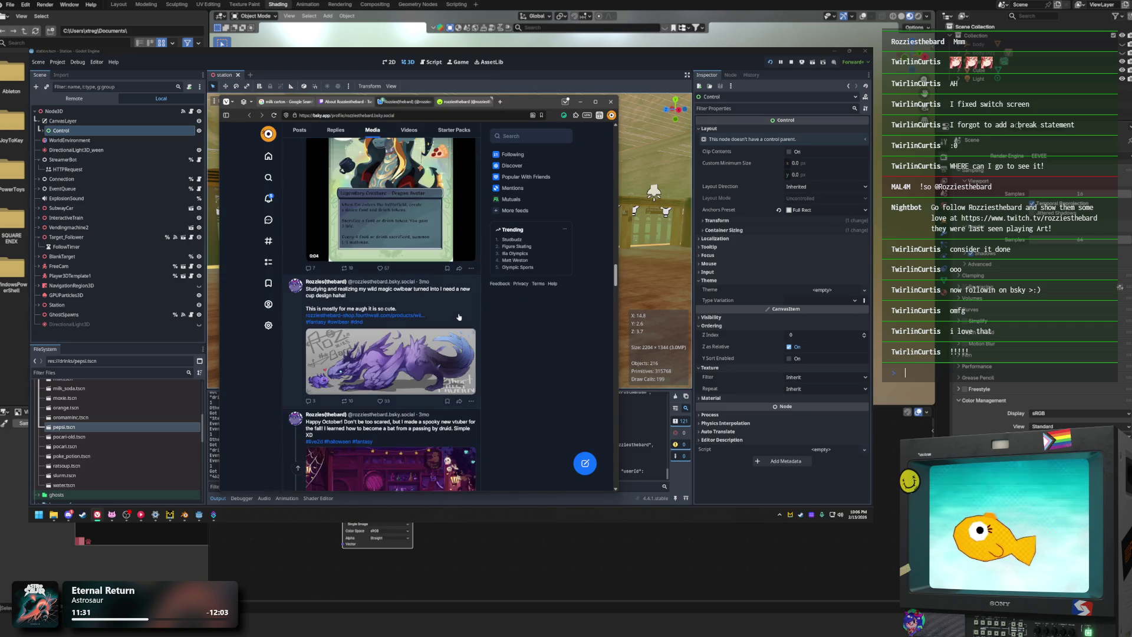
scroll(458, 316, down, 10)
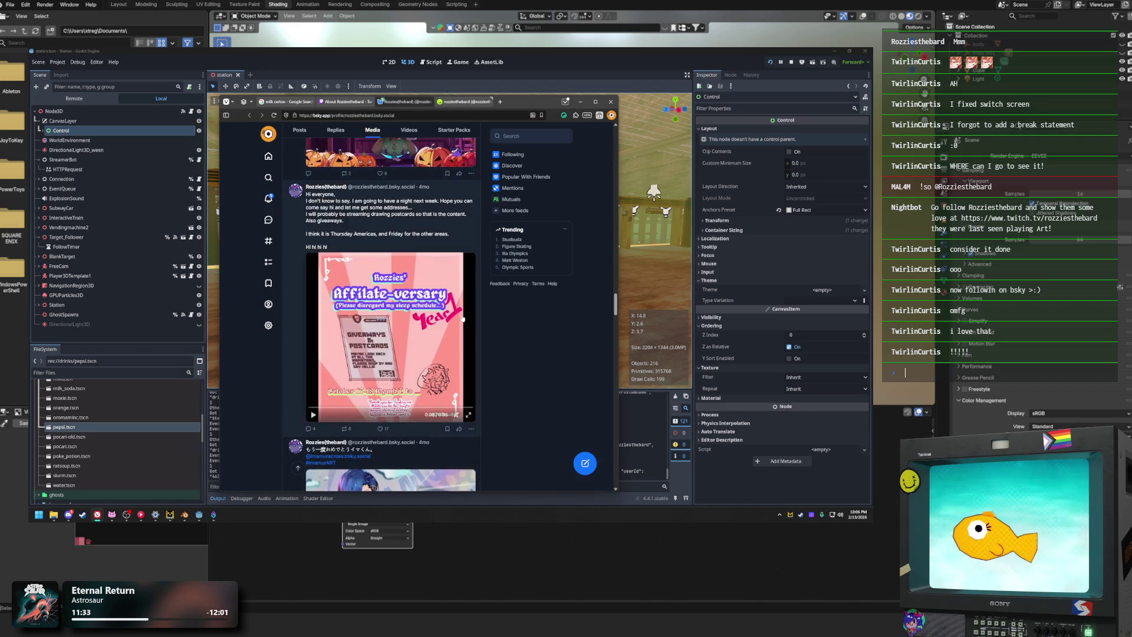
scroll(463, 318, down, 10)
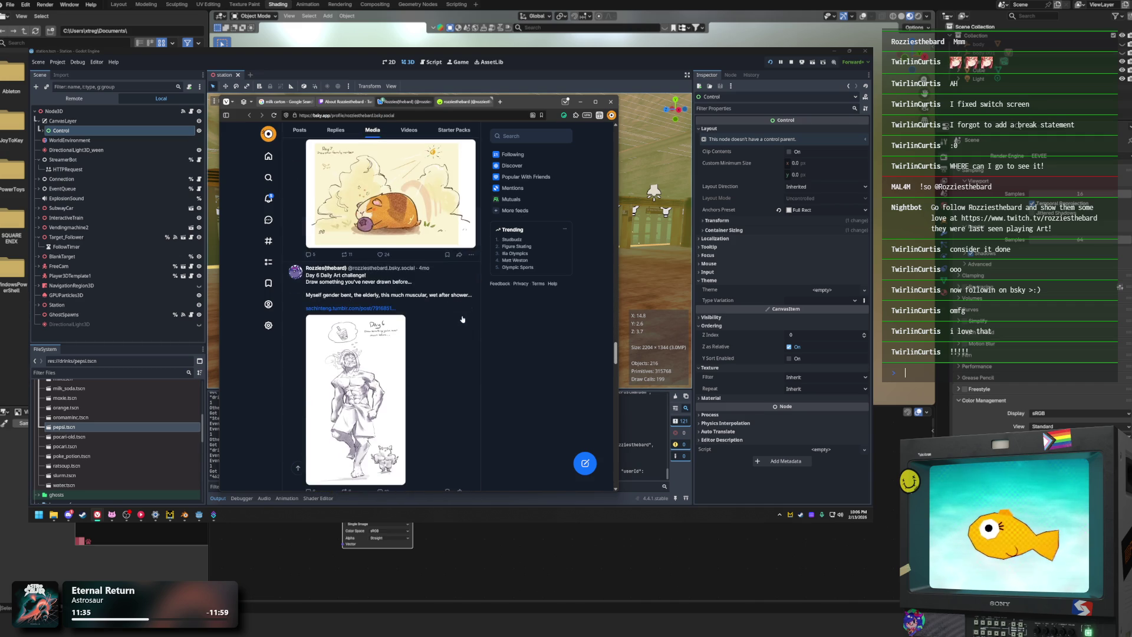
scroll(463, 319, down, 10)
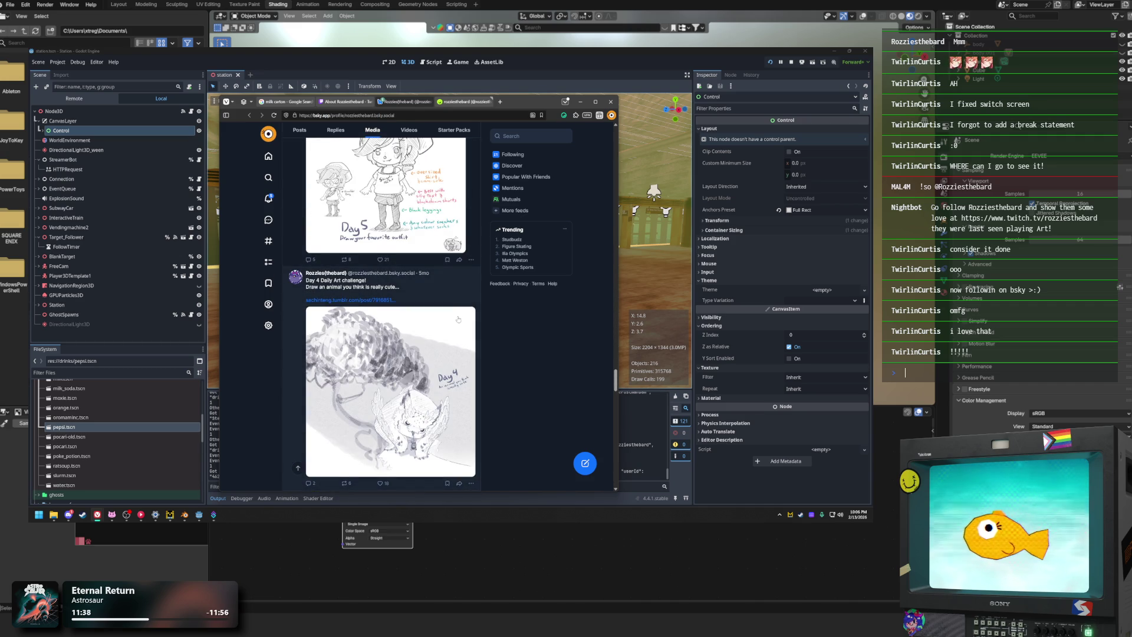
scroll(455, 320, down, 10)
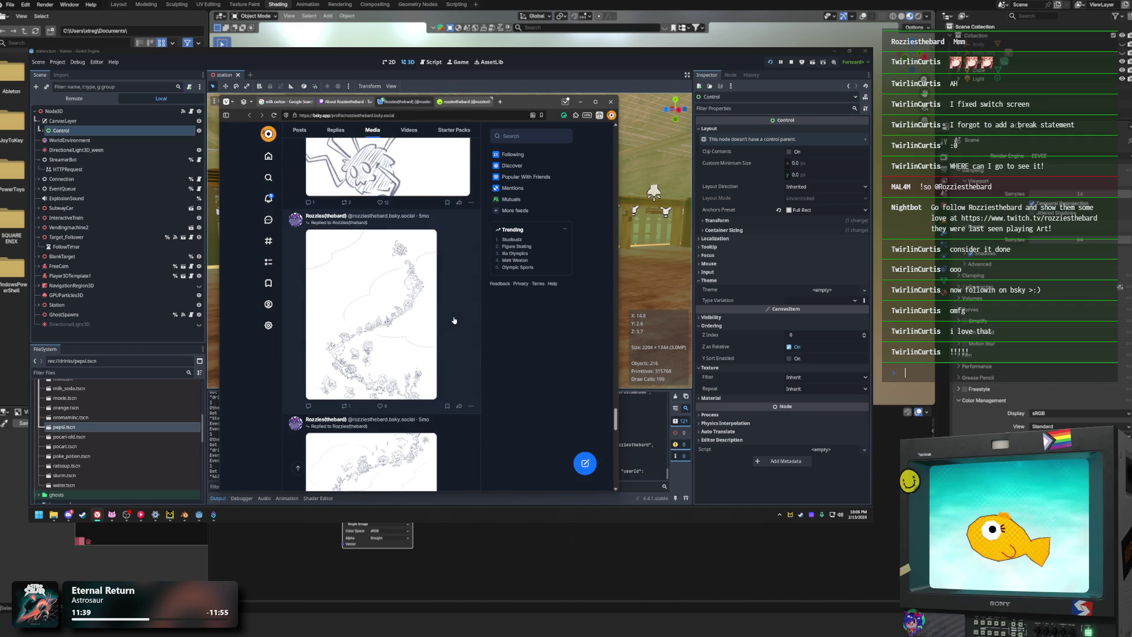
scroll(454, 320, down, 3)
click(413, 311)
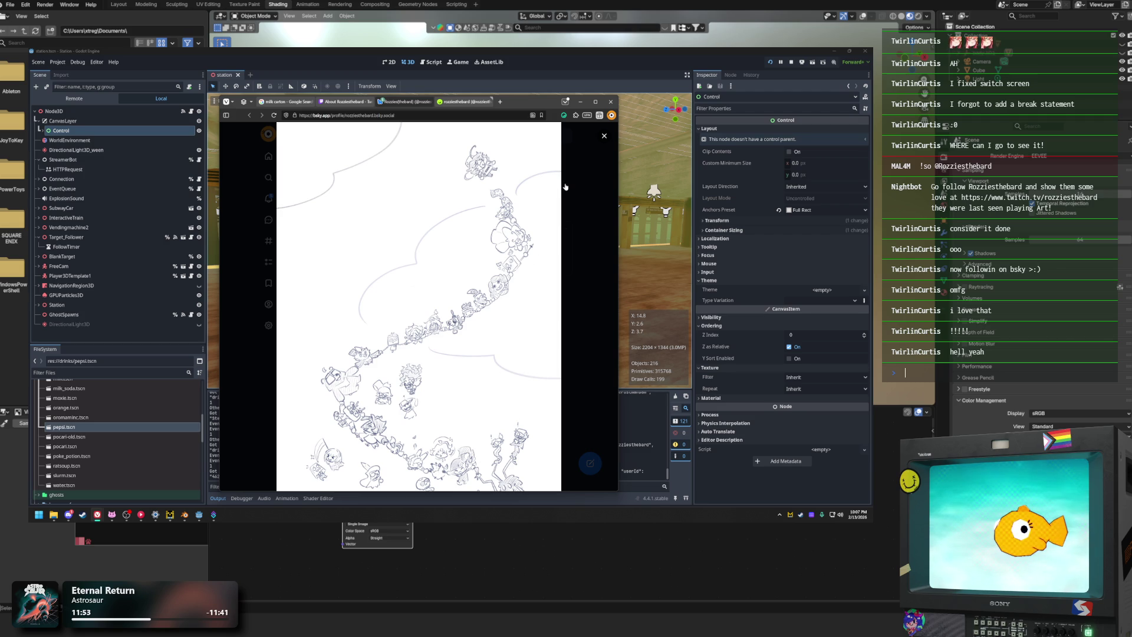
click(585, 171)
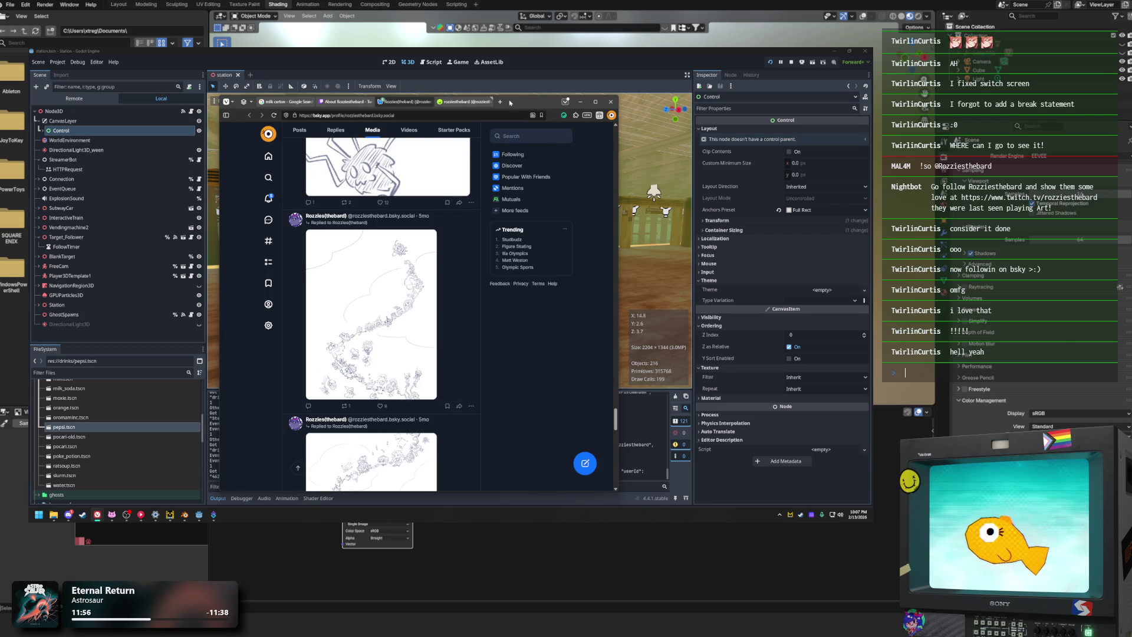
click(581, 101)
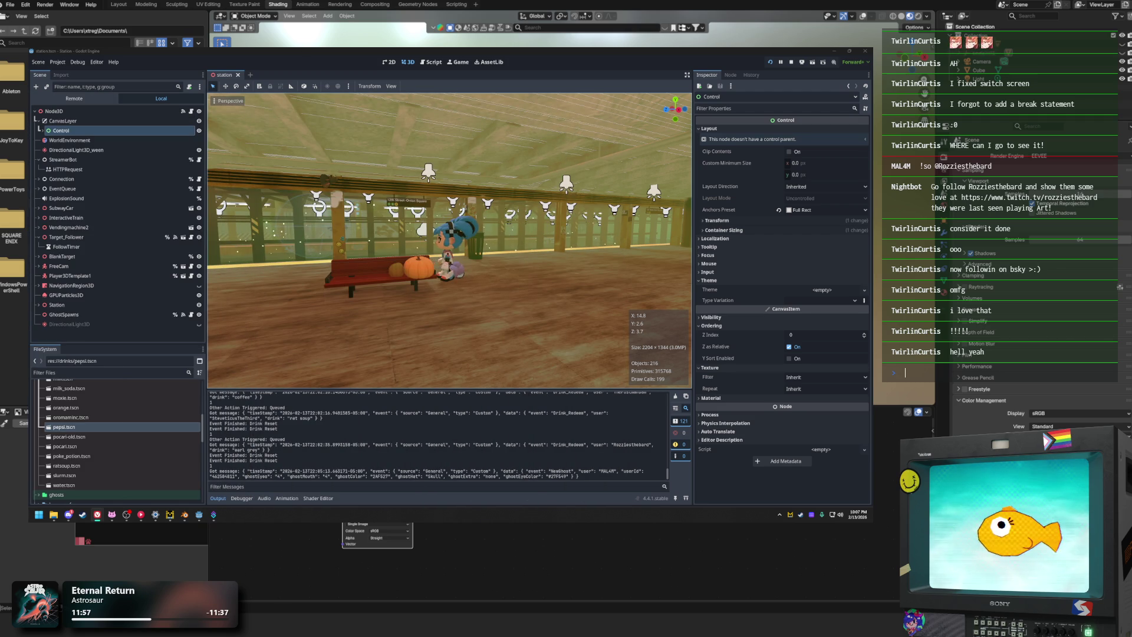
Step: Zoom the 3D view out to show the platform, bench and both pumpkins
scroll(413, 277, down, 5)
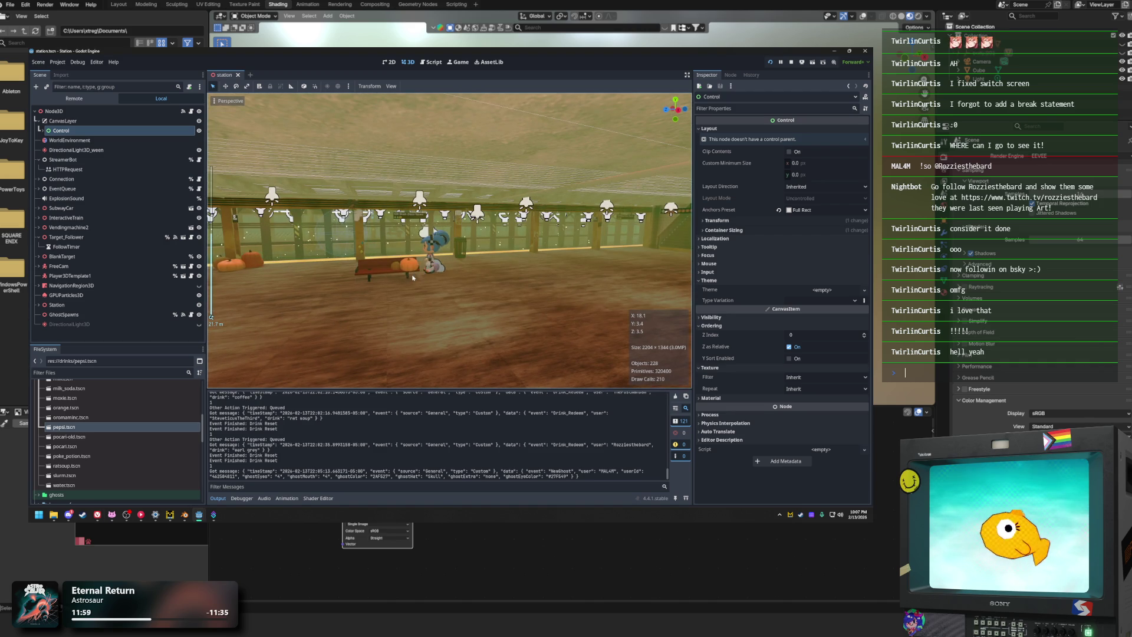